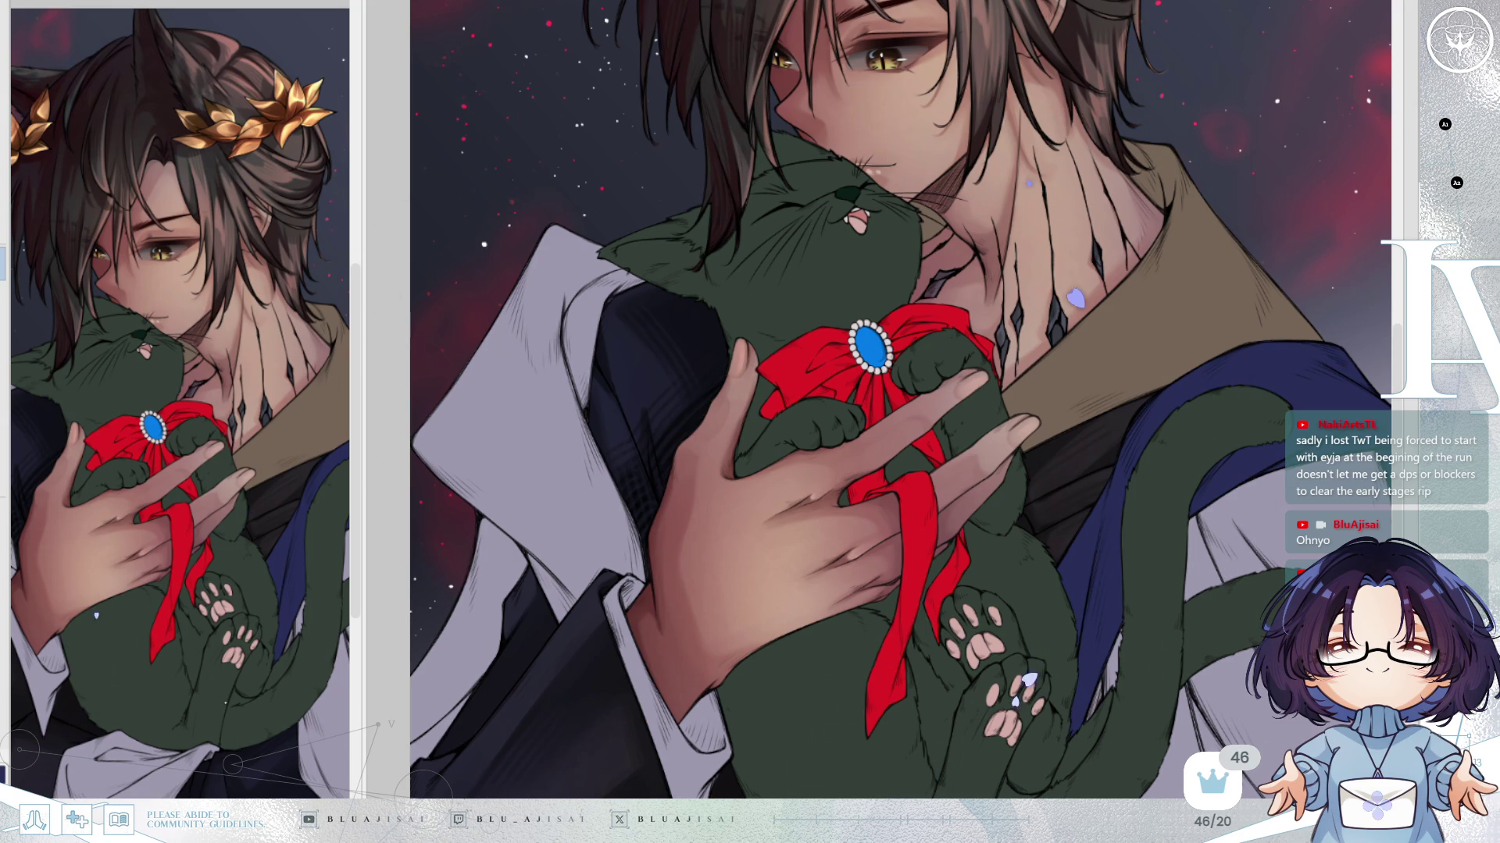
Pan over the cat and hands and compare them with the character reference image.
left_click_drag(1008, 367, 1043, 304)
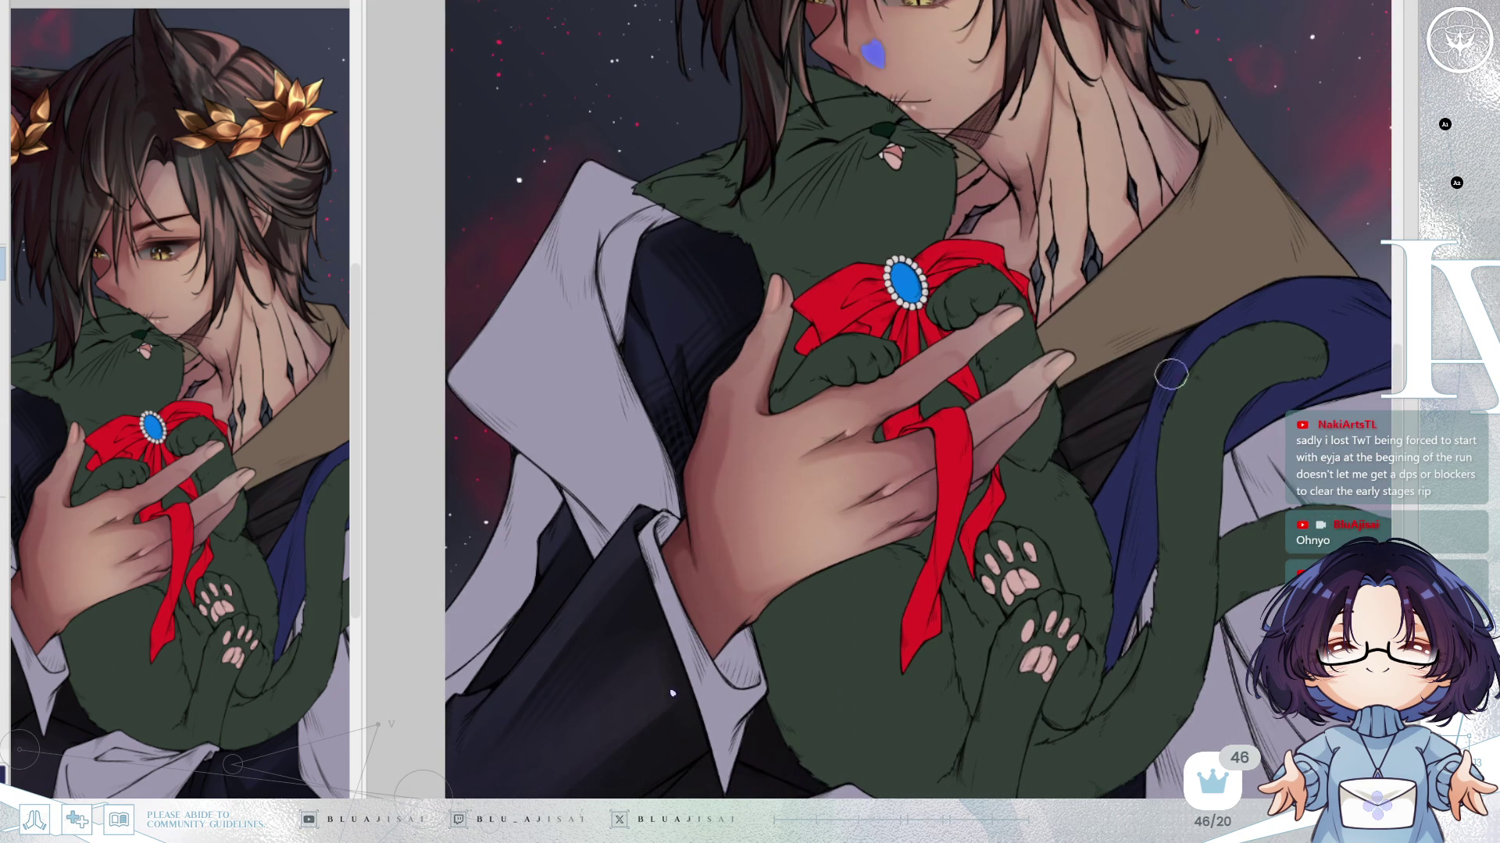
scroll(1169, 376, "down", 3)
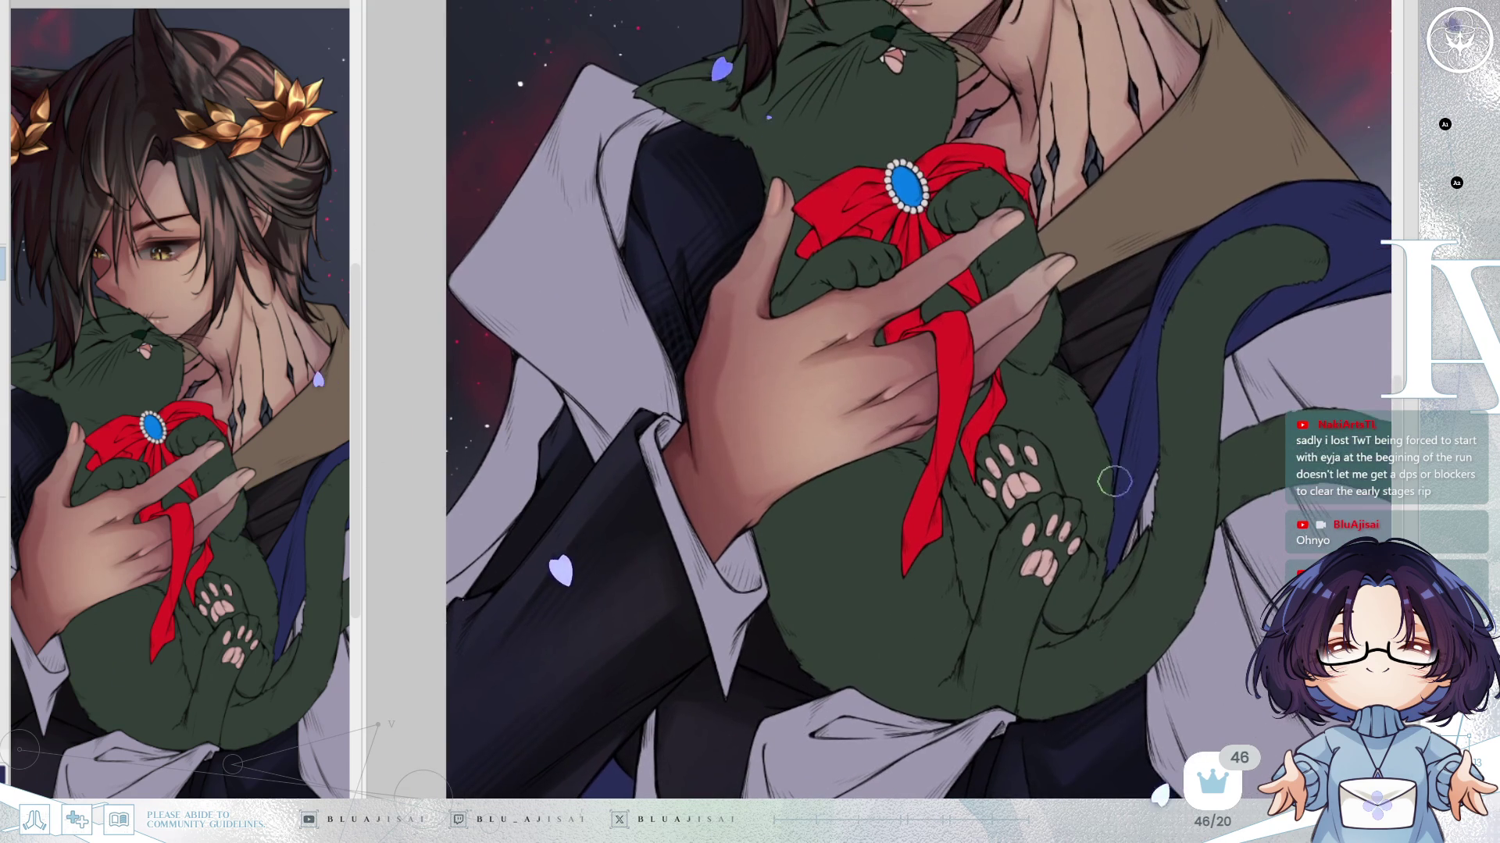
key("ctrl+Tab")
scroll(1150, 442, "down", 4)
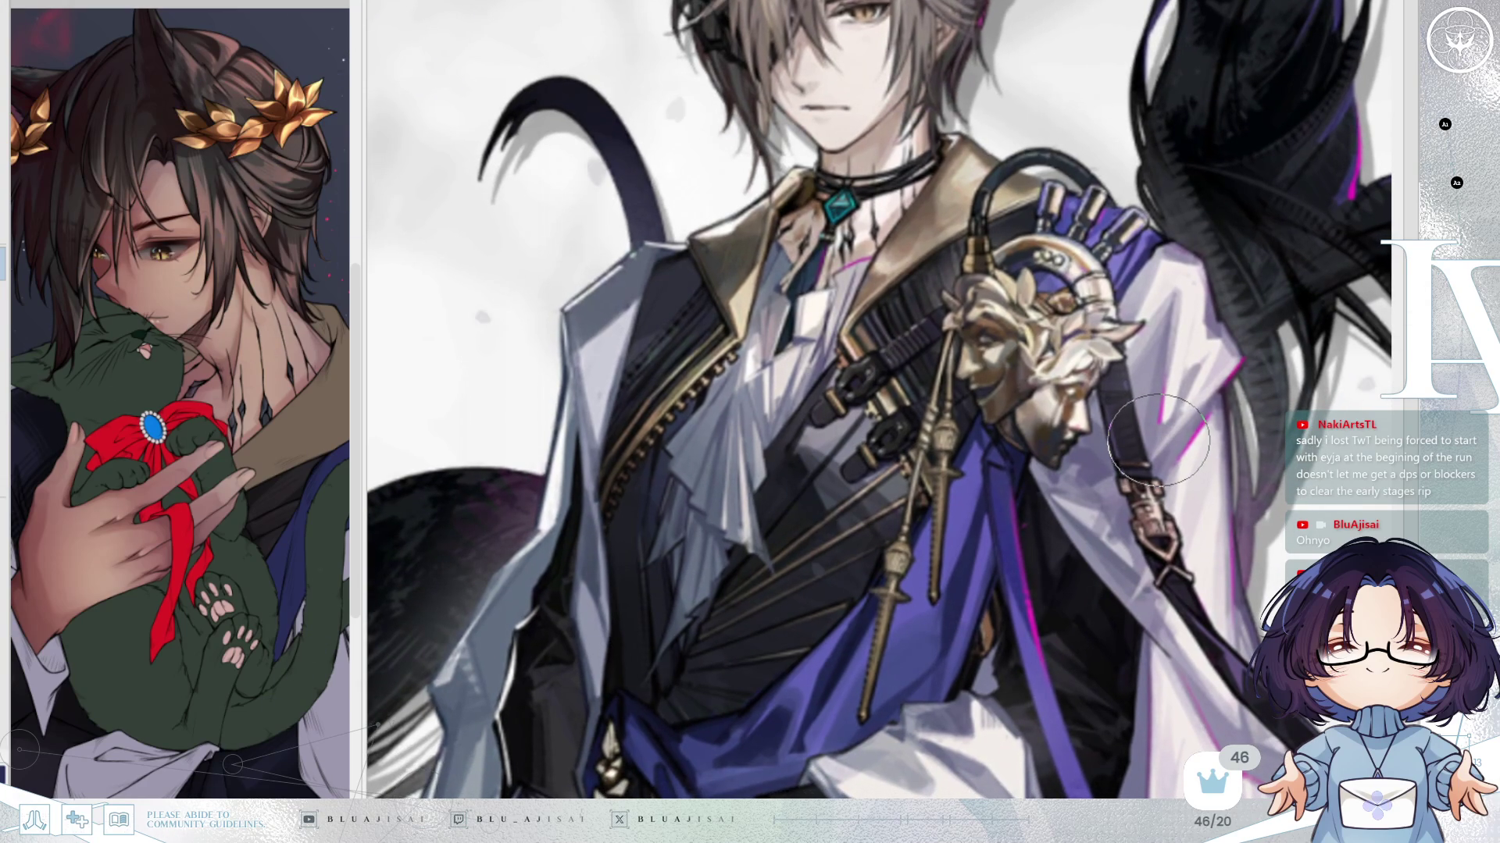
key("ctrl+Tab")
Rotate and zoom the view of the cat and hand, mirroring the canvas to check it.
left_click_drag(1207, 351, 1031, 296)
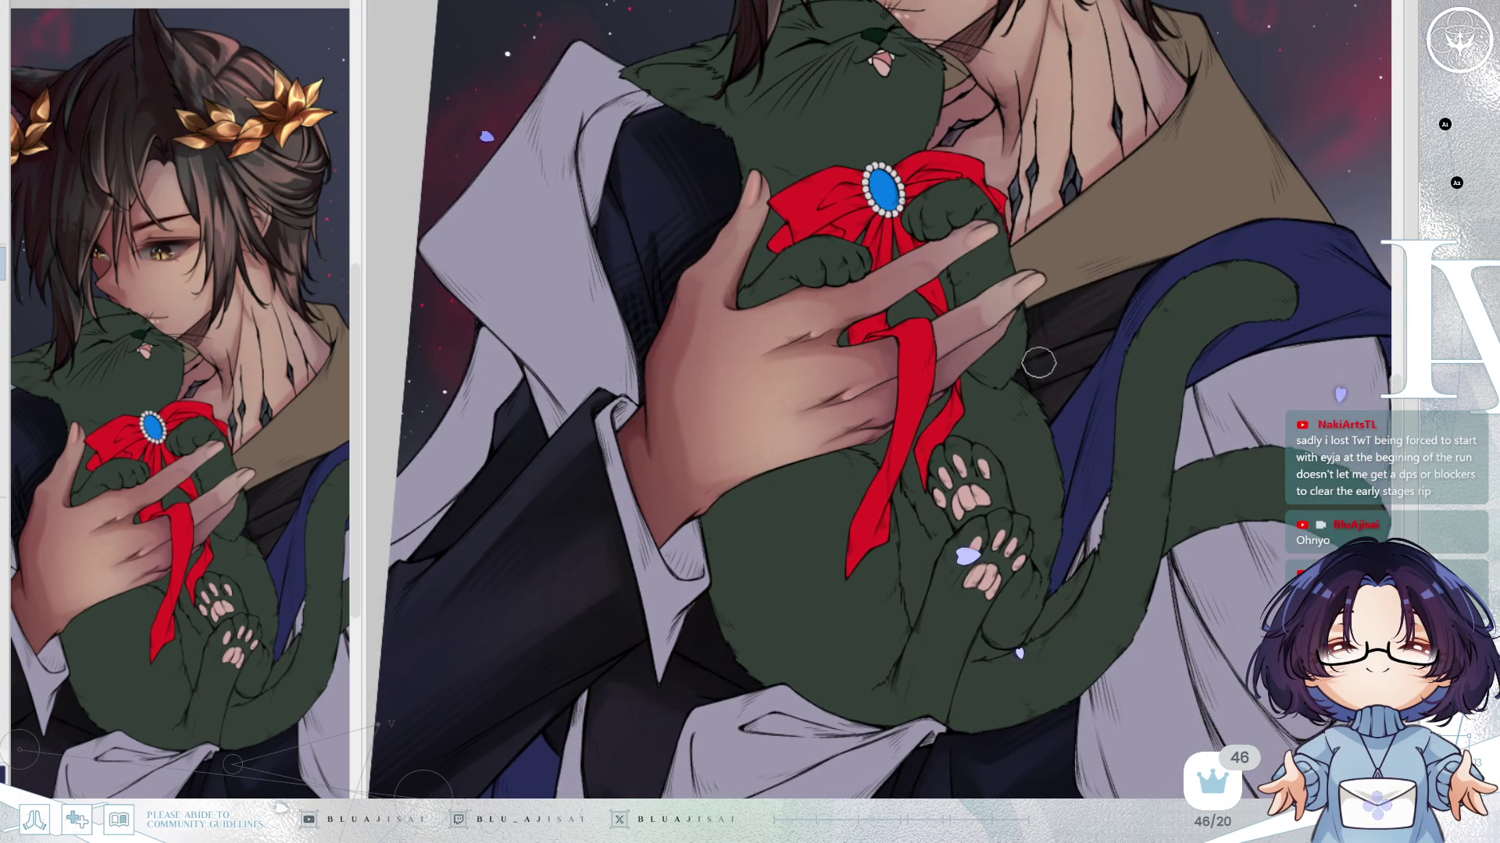
key("h")
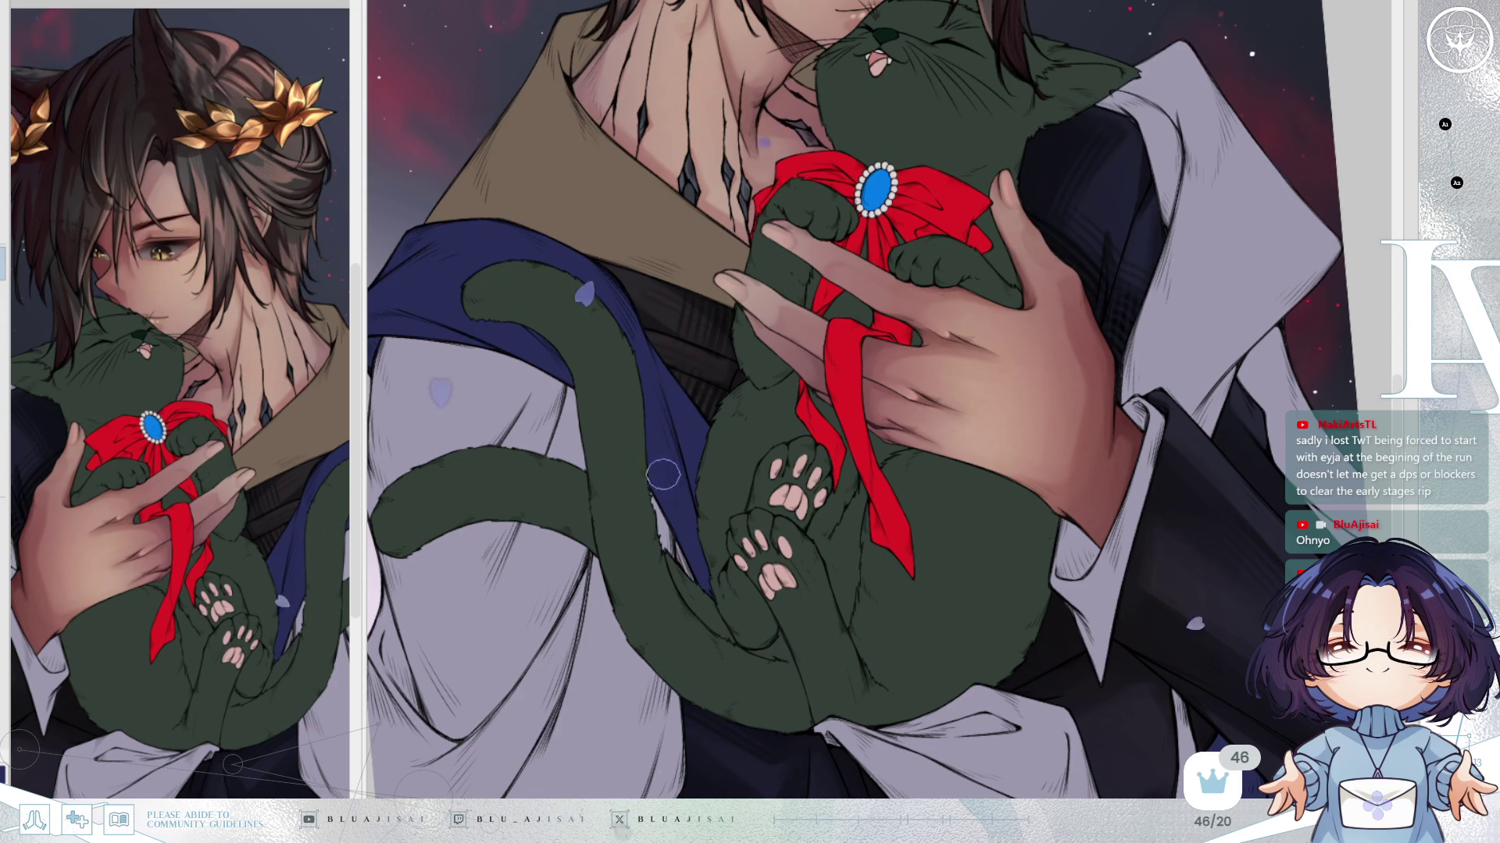
mouse_move(649, 484)
left_mouse_down()
mouse_move(1015, 293)
mouse_move(1088, 234)
mouse_move(1095, 208)
mouse_move(1078, 210)
mouse_move(1046, 299)
left_mouse_up()
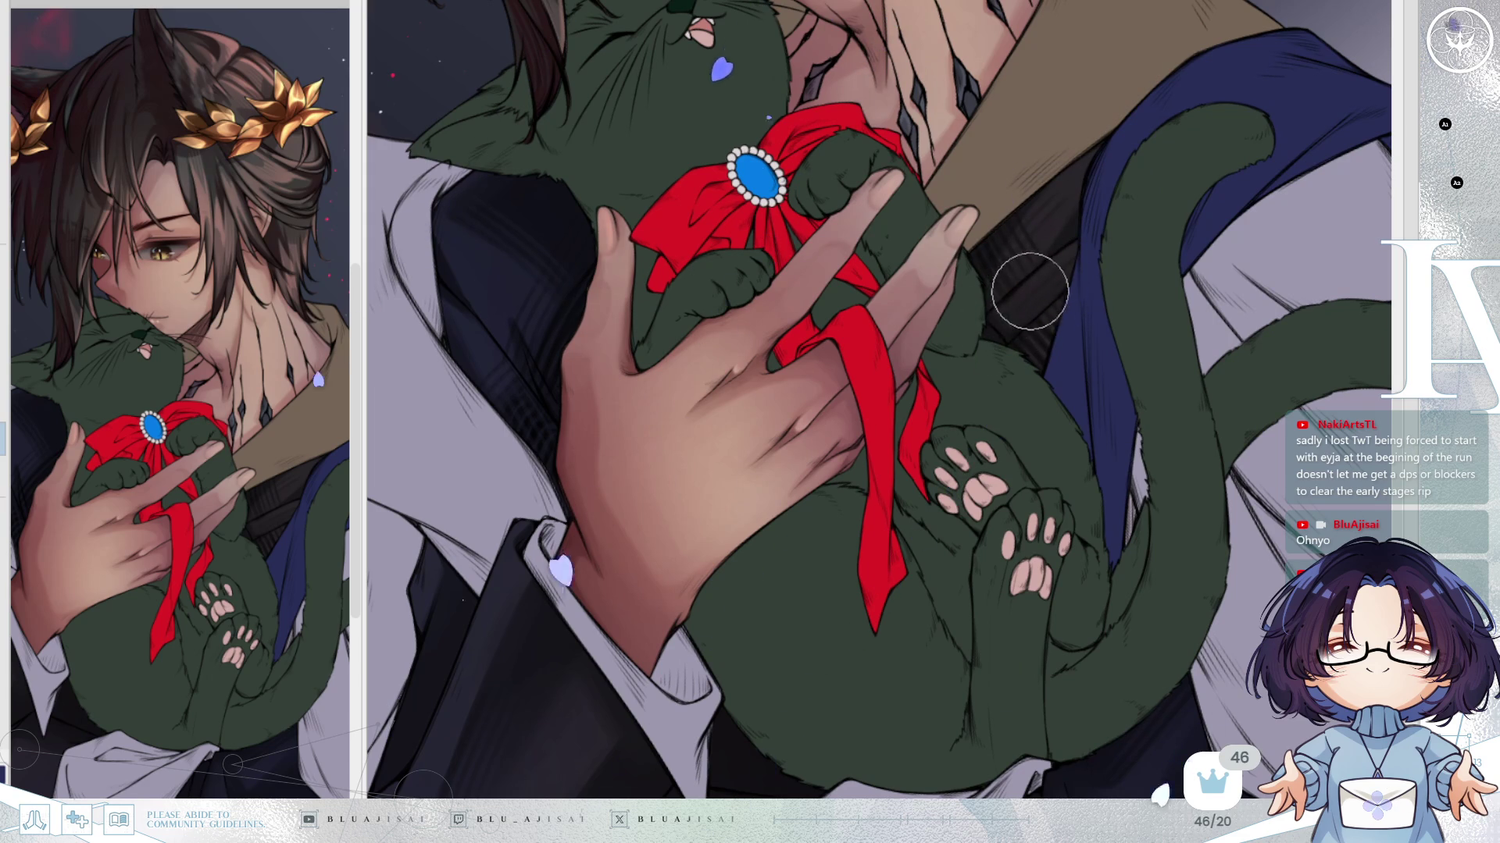
left_click_drag(1325, 185, 1246, 297)
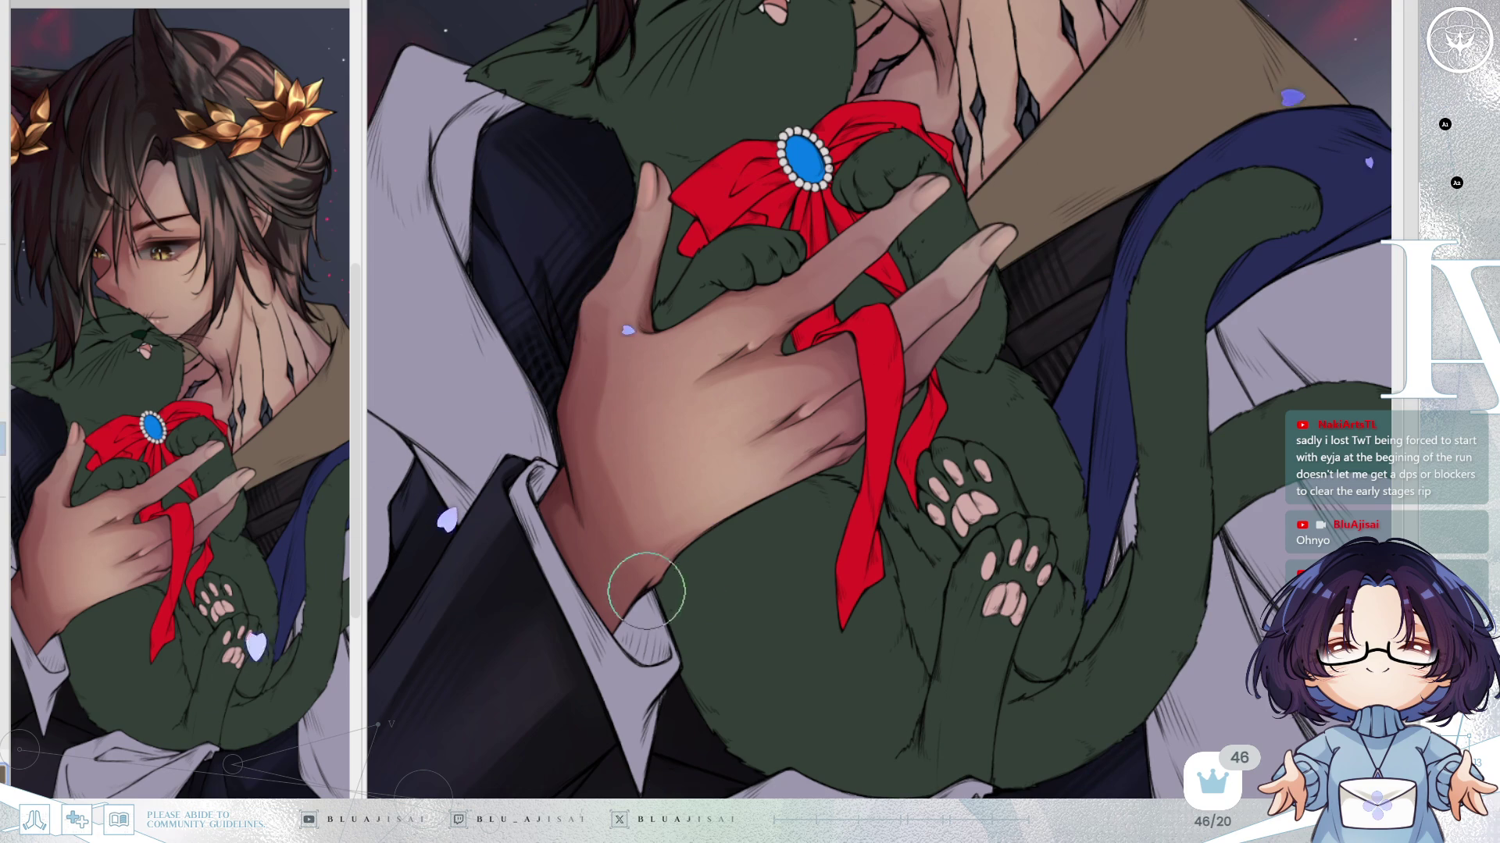
key("h")
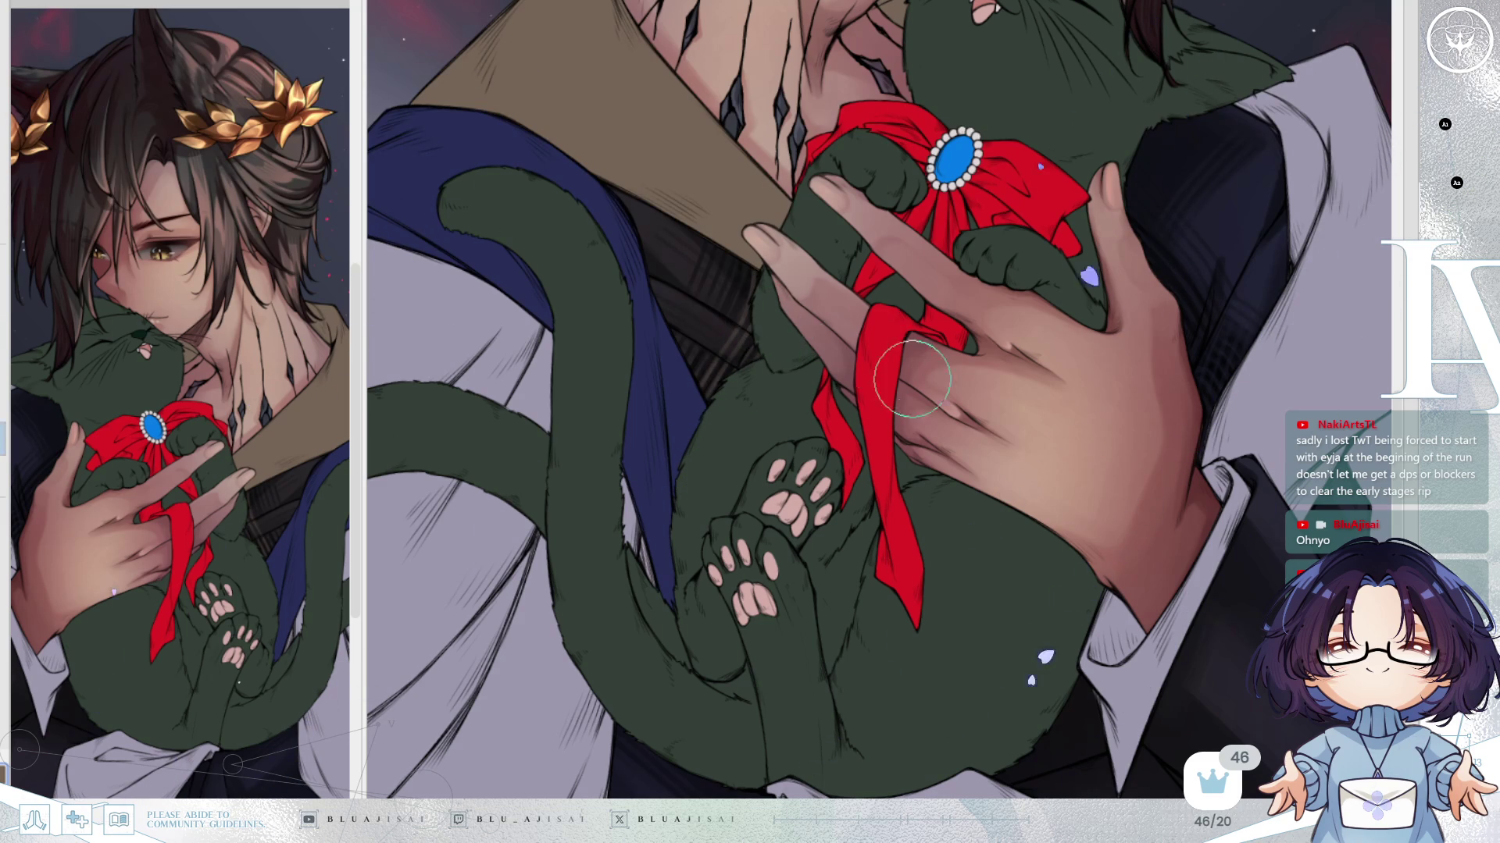
key("h")
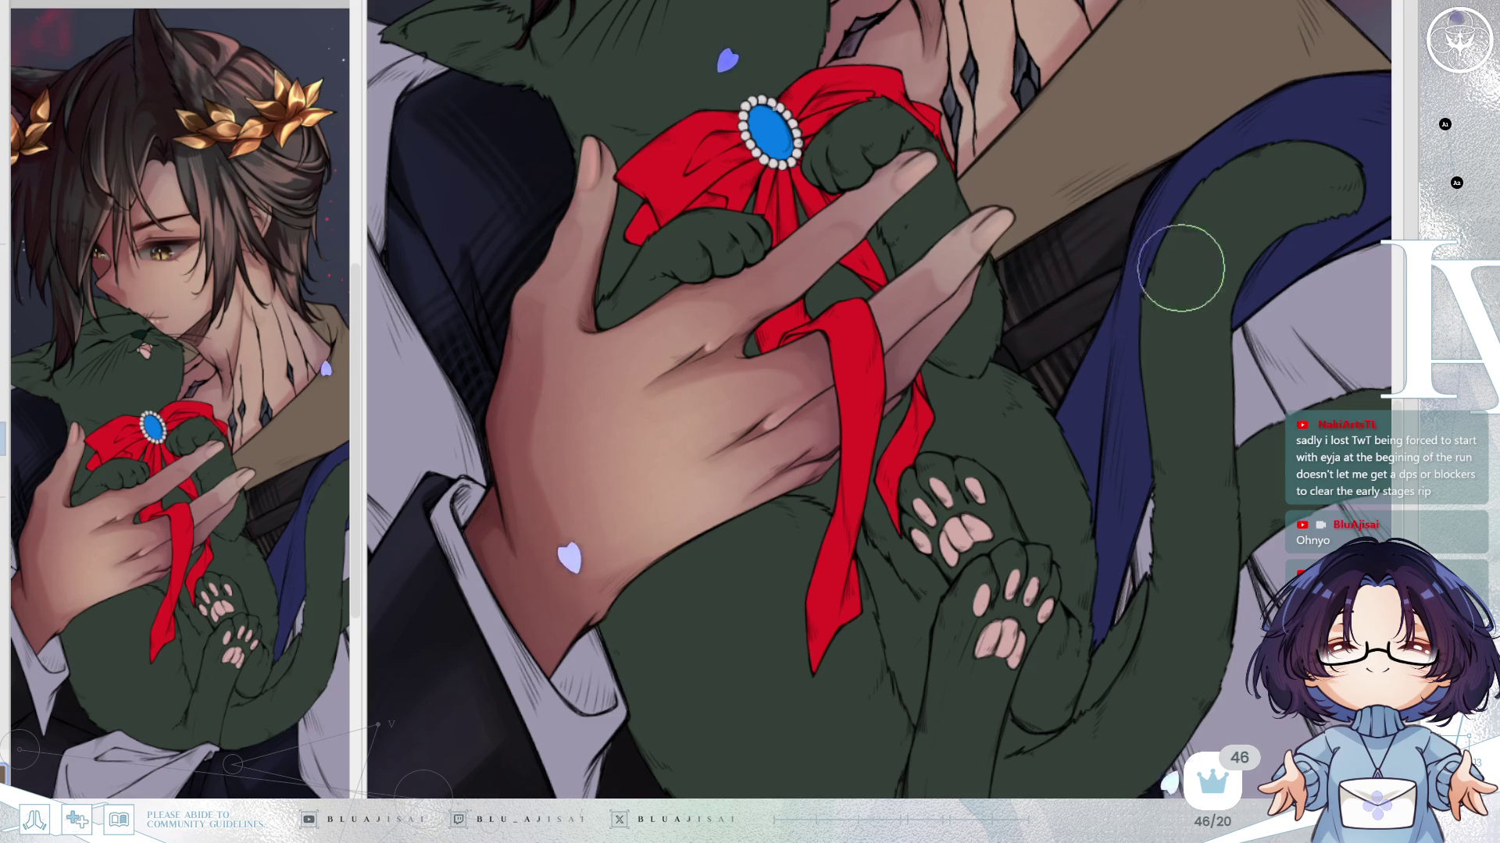
scroll(1205, 248, "down", 5)
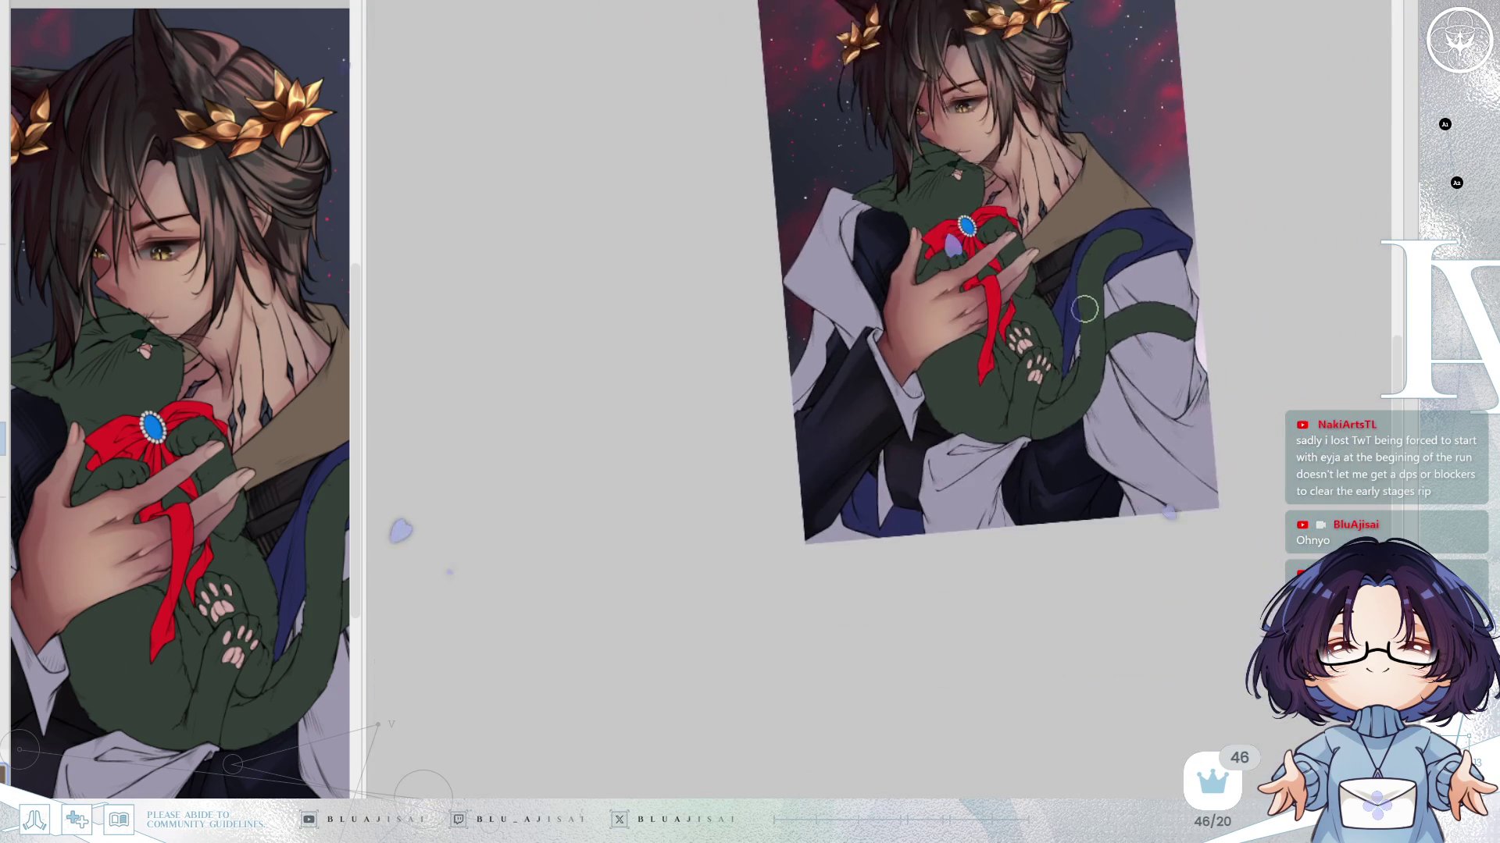
Straighten and zoom into the illustration, checking the reference image again and panning over the figure.
mouse_move(1135, 301)
left_mouse_down()
mouse_move(1064, 304)
mouse_move(1090, 328)
mouse_move(1080, 337)
left_mouse_up()
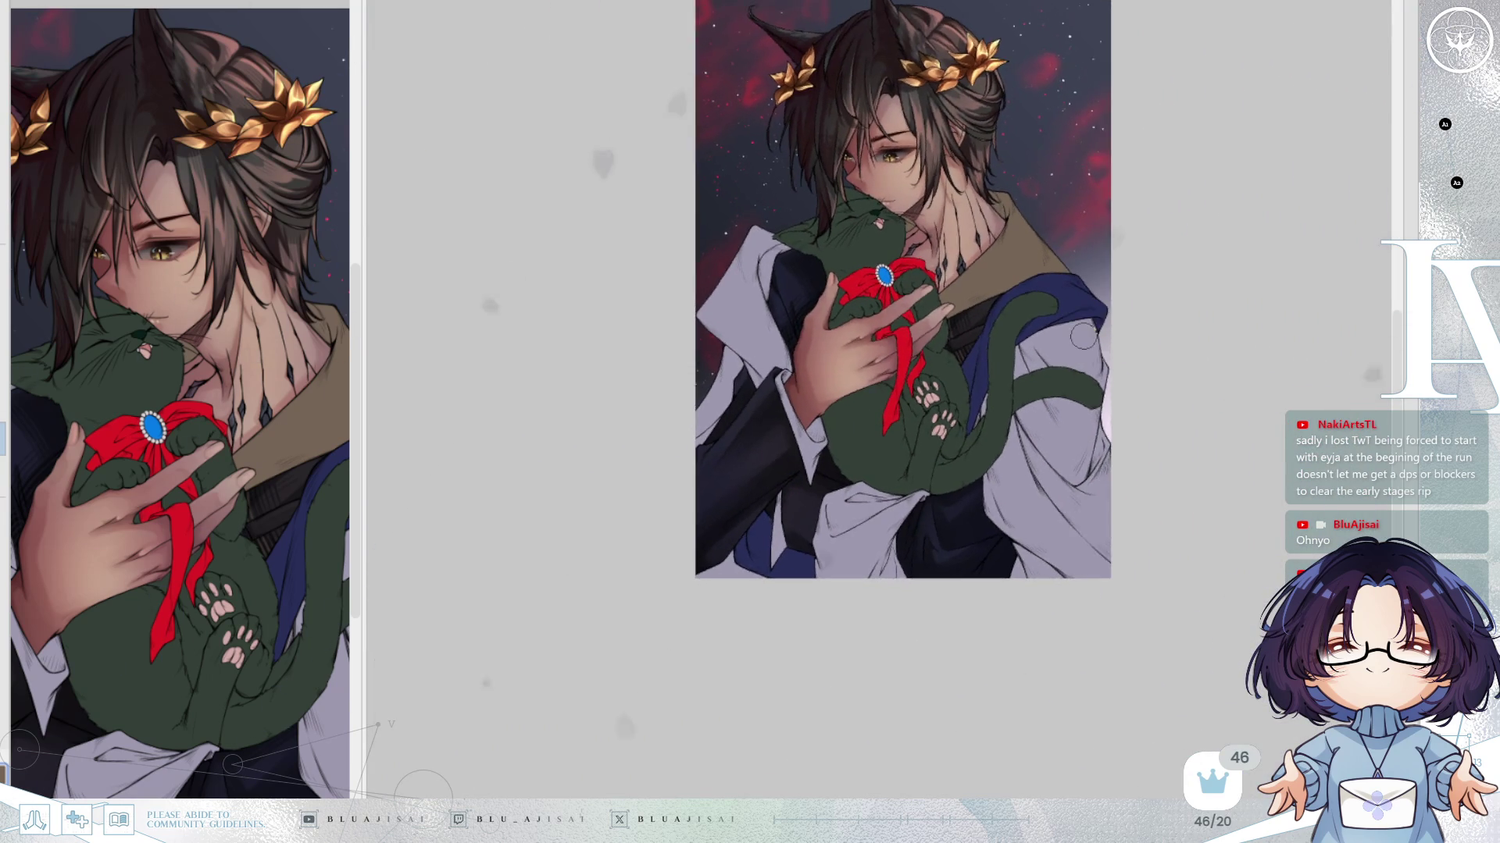
scroll(1080, 342, "up", 3)
scroll(1086, 342, "up", 2)
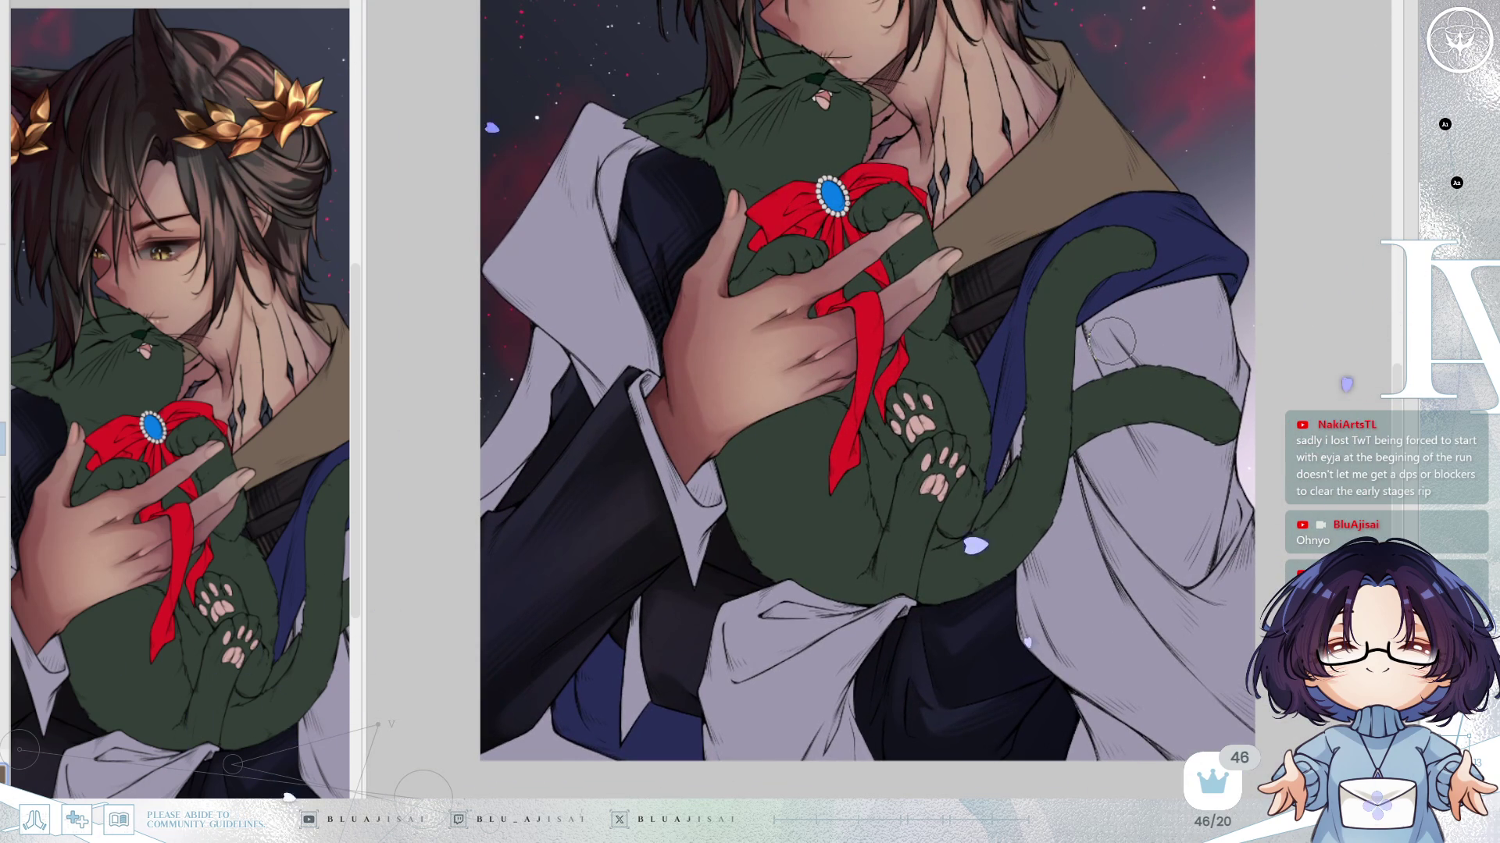
left_click_drag(1108, 364, 1110, 364)
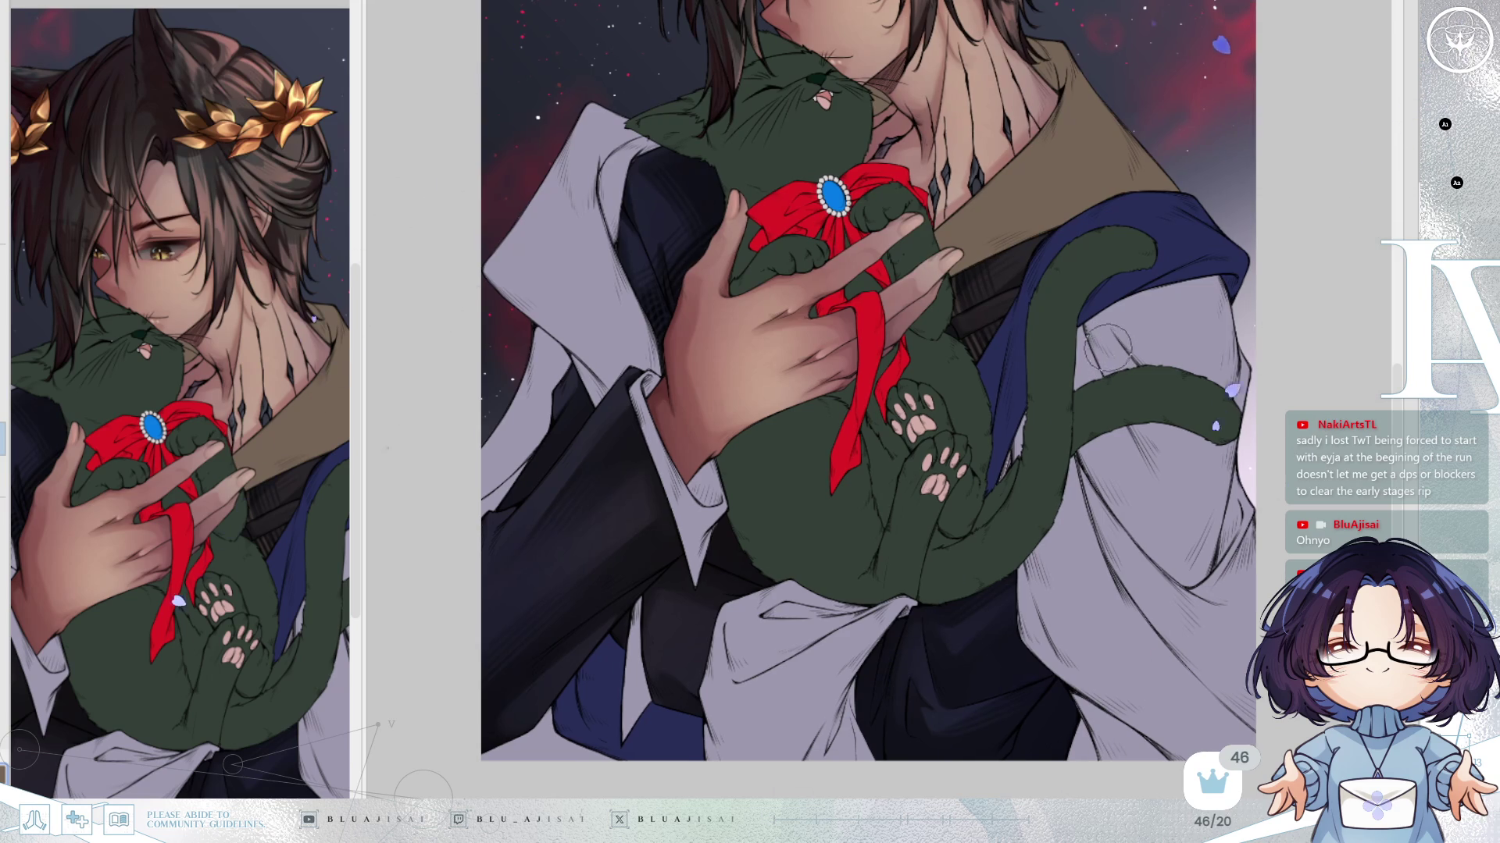
key("ctrl+Tab")
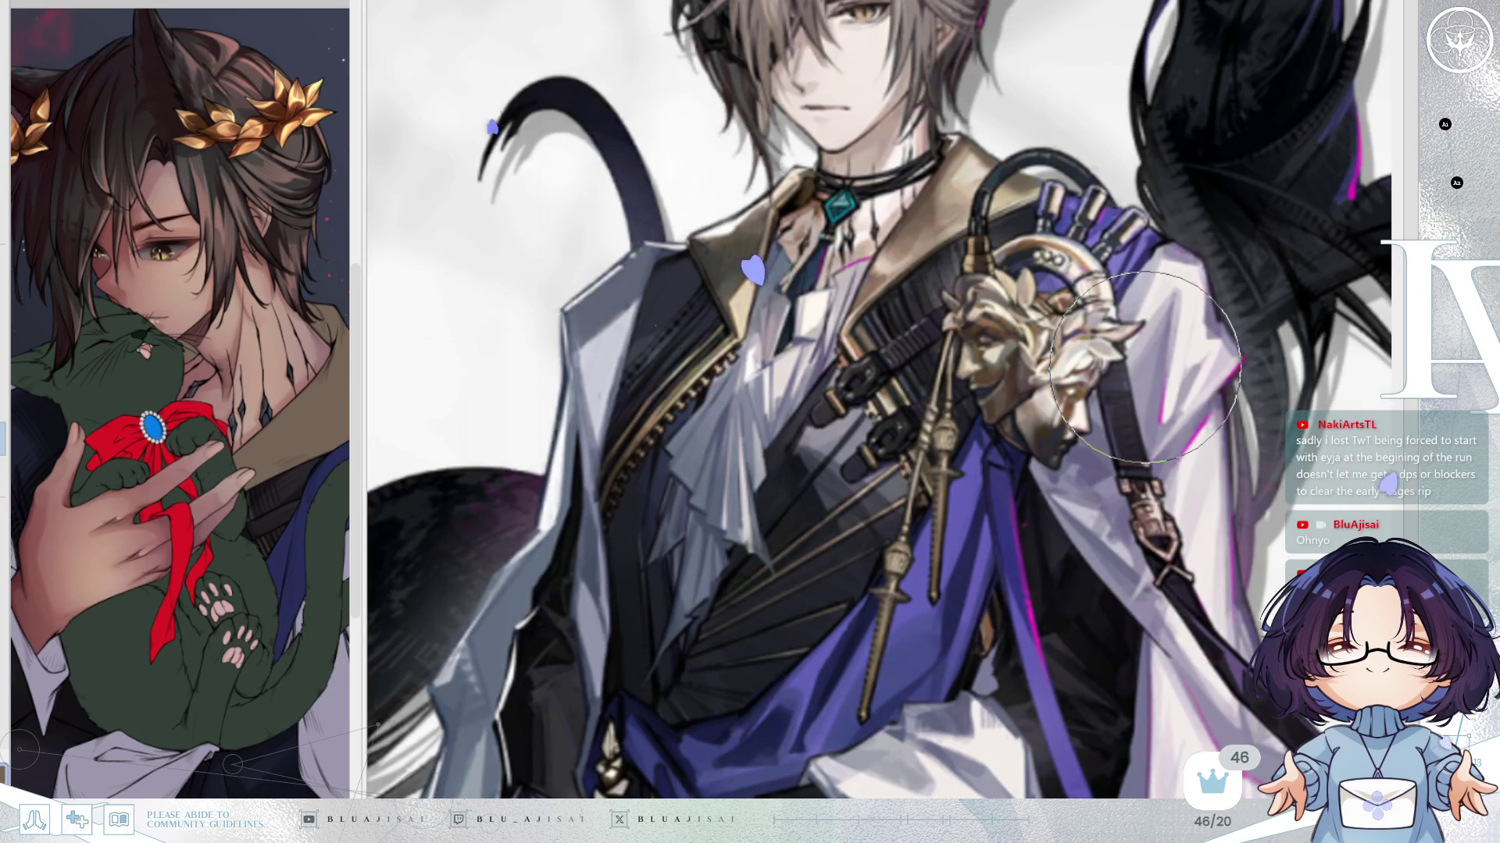
key("ctrl+Tab")
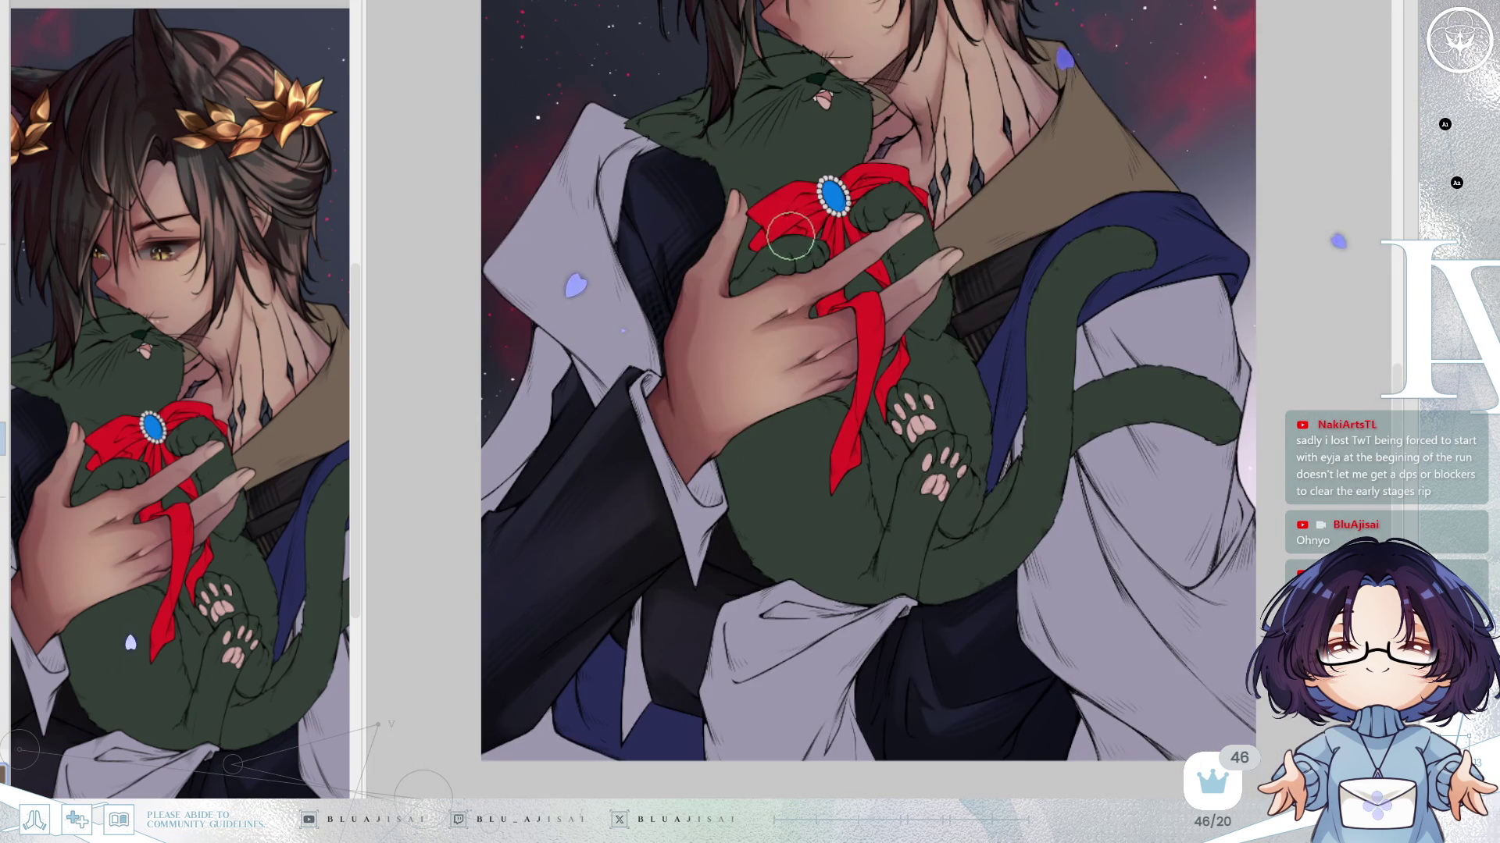
scroll(773, 255, "up", 1)
scroll(629, 370, "up", 1)
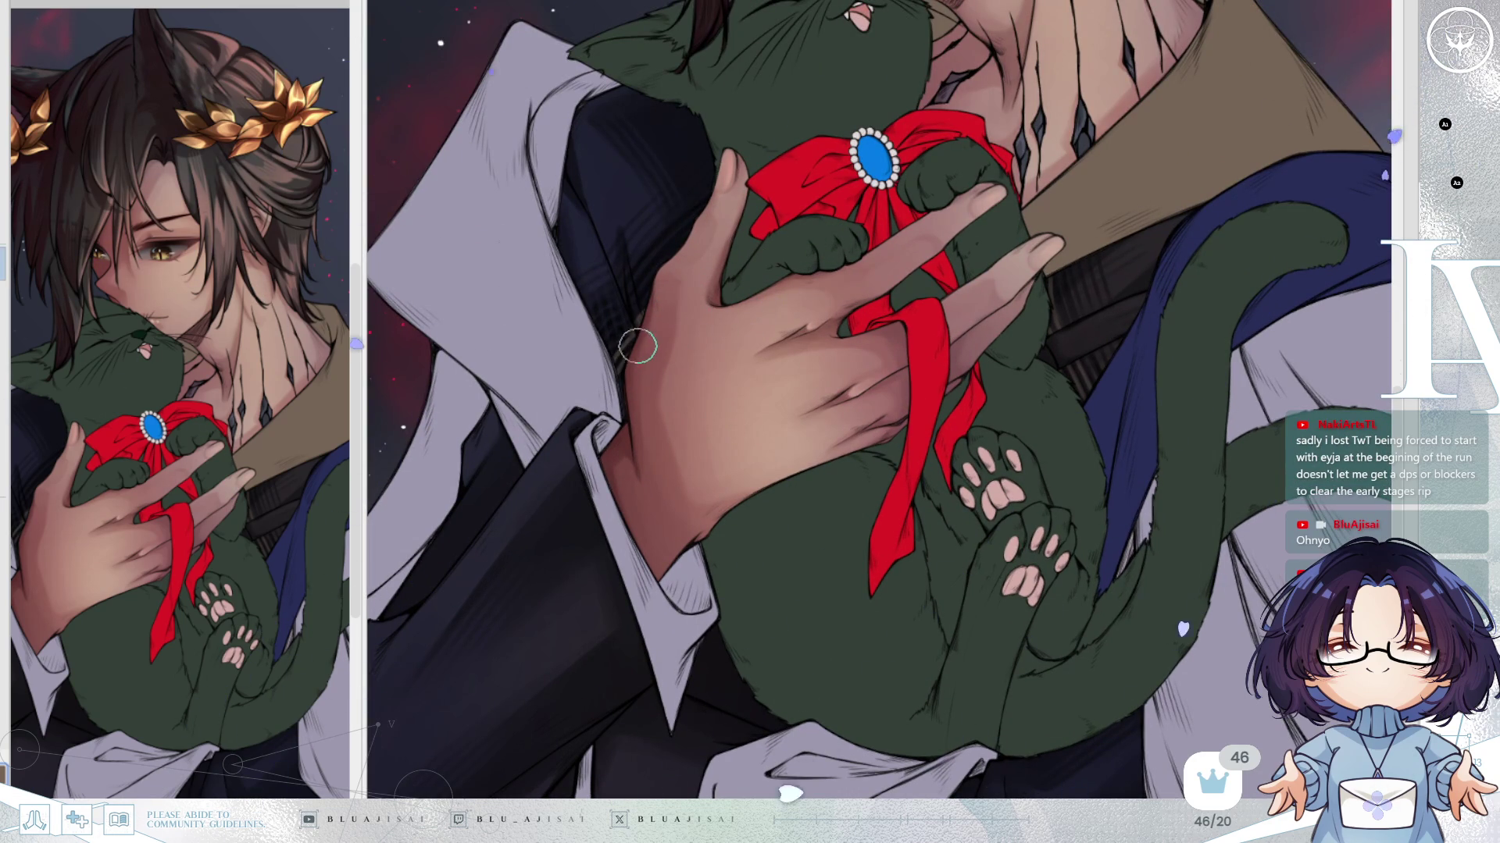
scroll(932, 263, "down", 2)
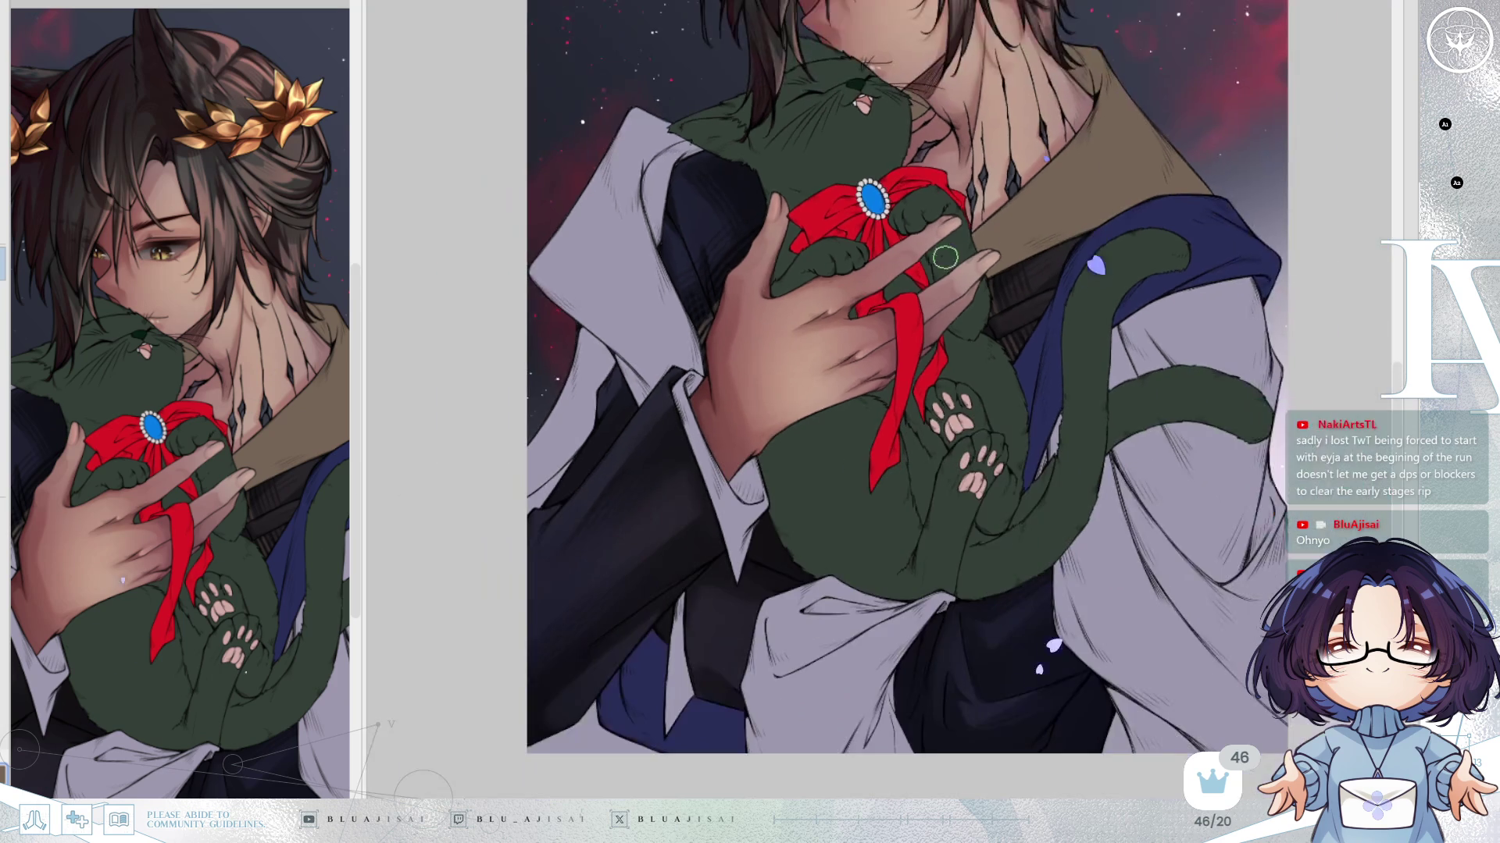
left_click_drag(1091, 203, 1082, 296)
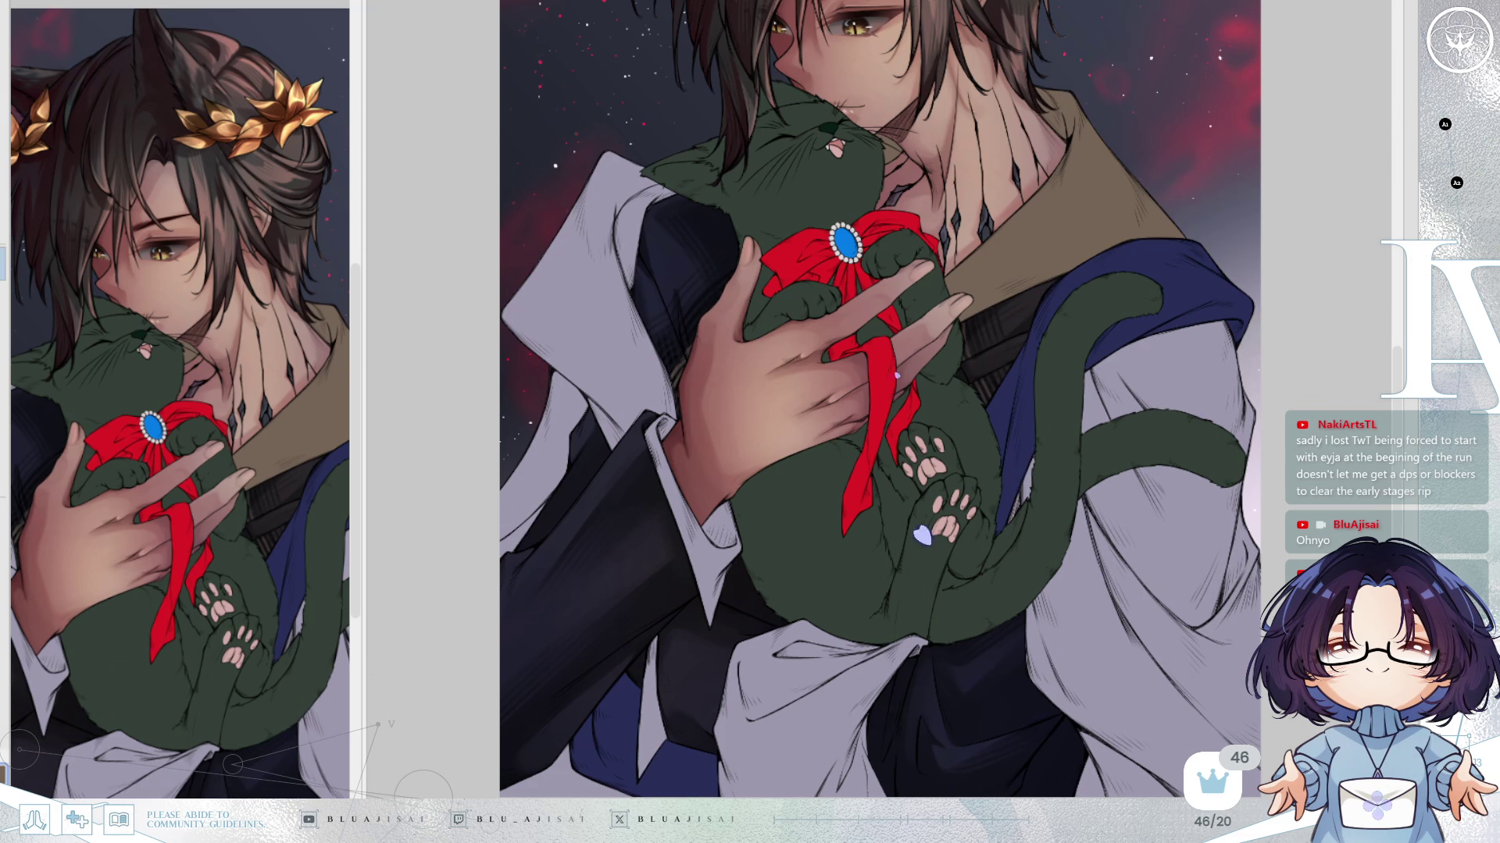
Compare with the reference image, mirror the view and back, and pan over the figure.
key("ctrl+Tab")
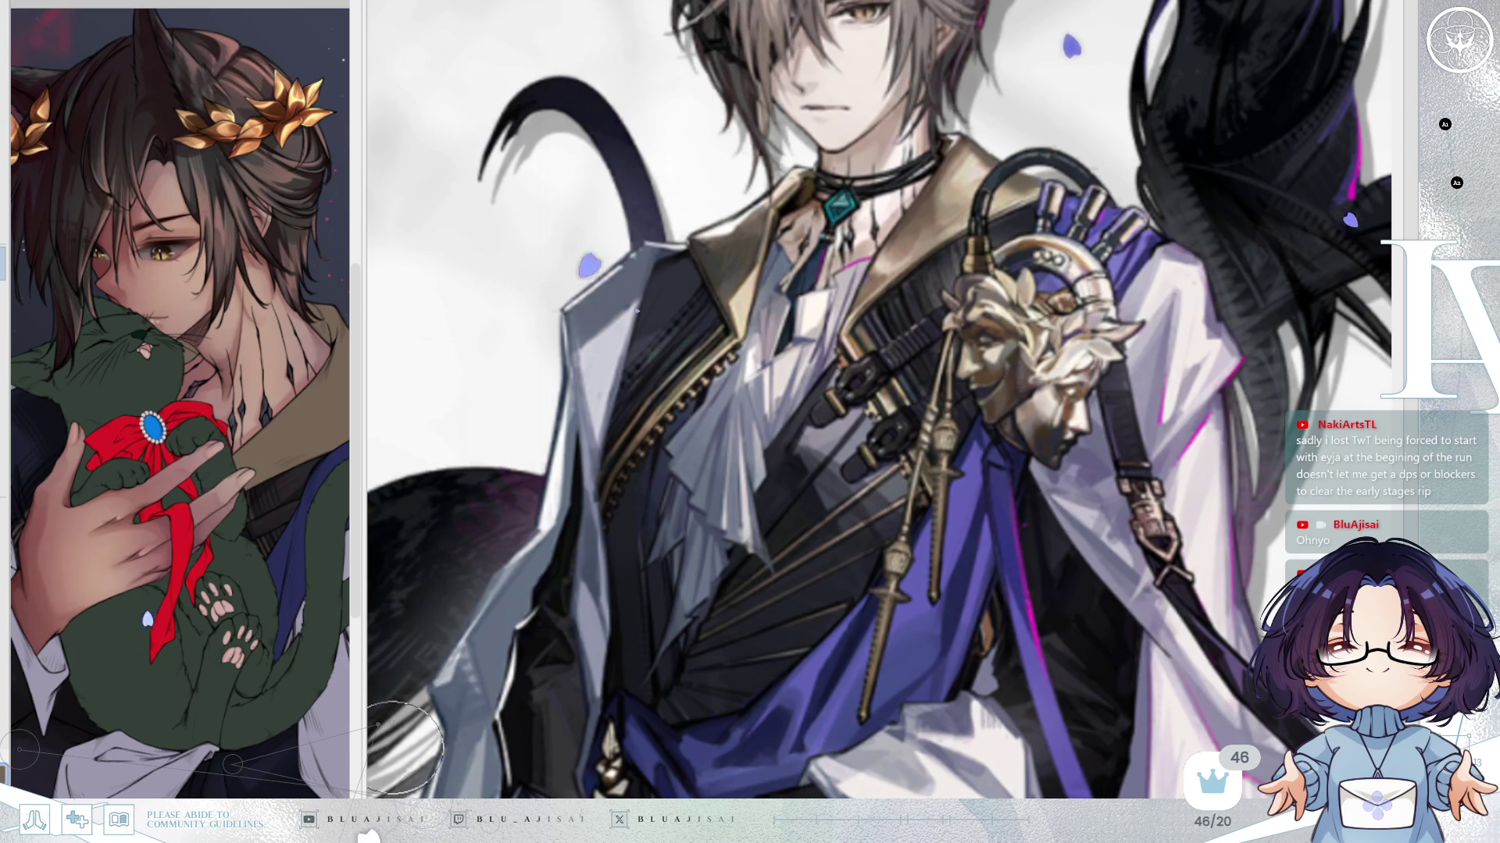
key("ctrl+Tab")
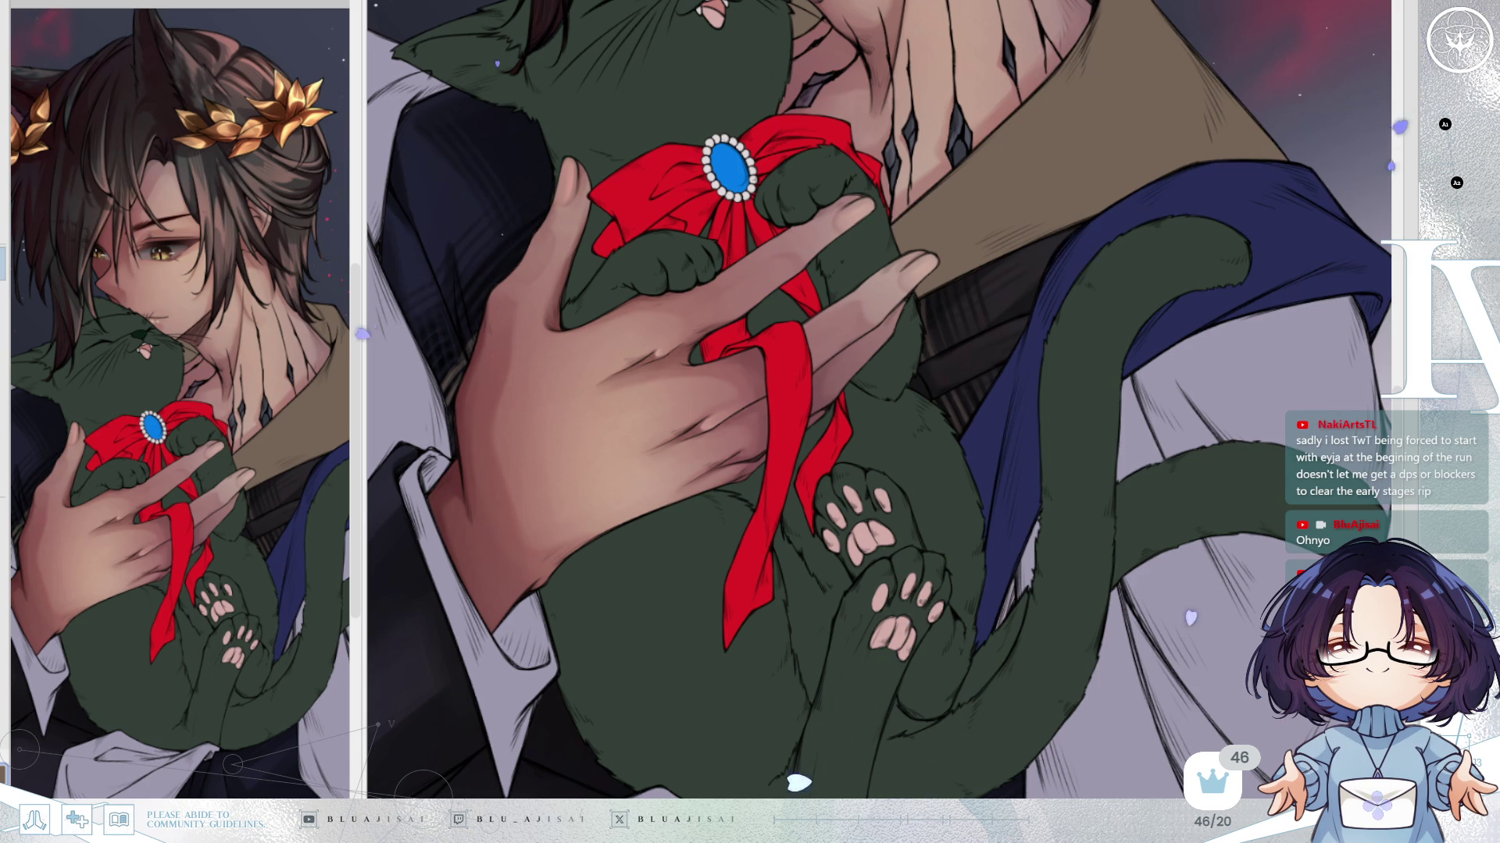
key("h")
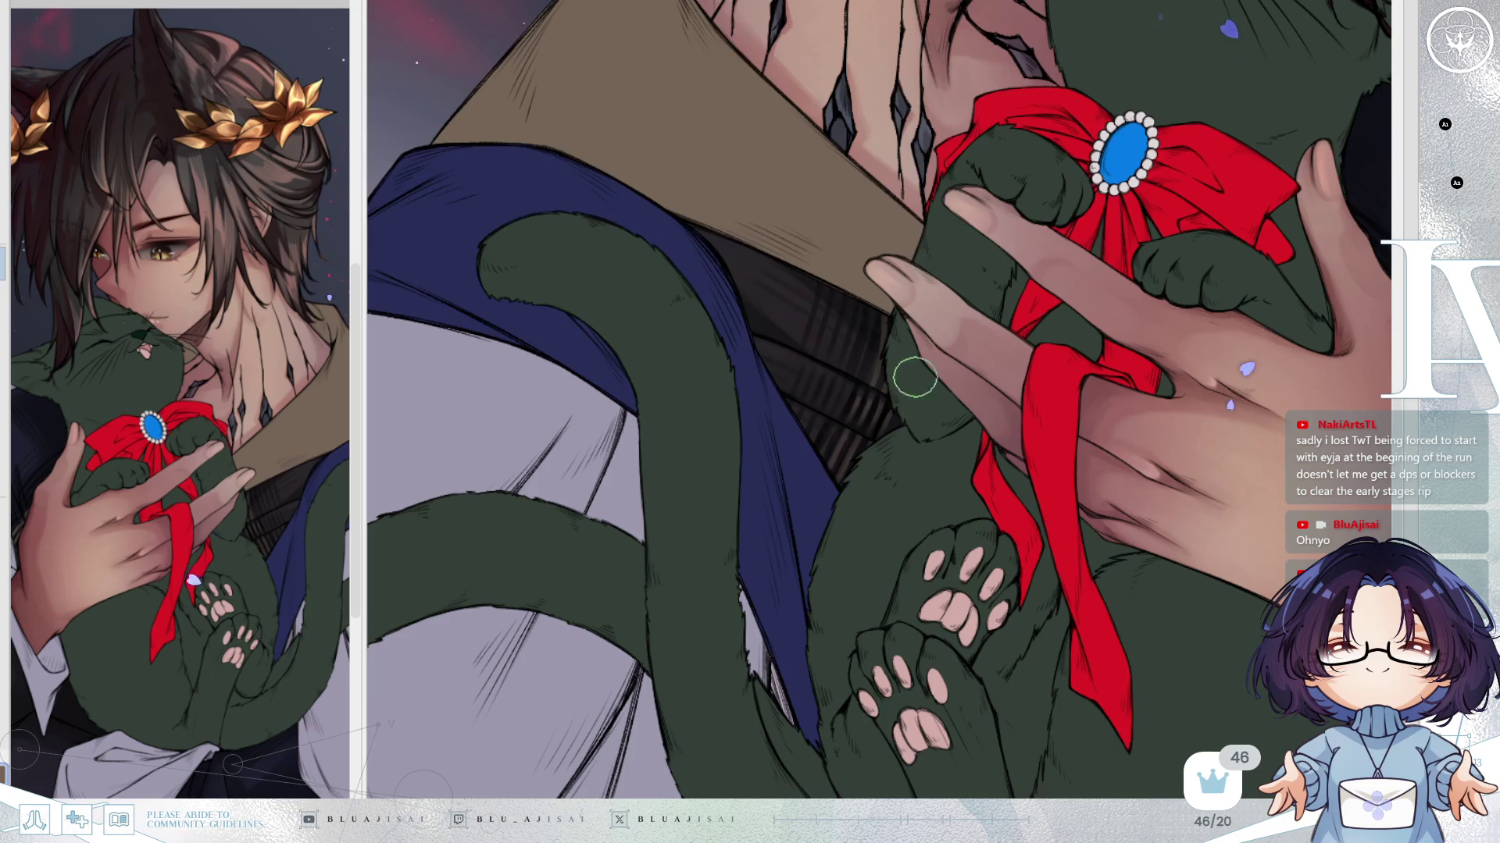
key("m")
scroll(1222, 291, "down", 2)
mouse_move(1160, 374)
left_mouse_down()
mouse_move(1127, 390)
mouse_move(1173, 359)
left_mouse_up()
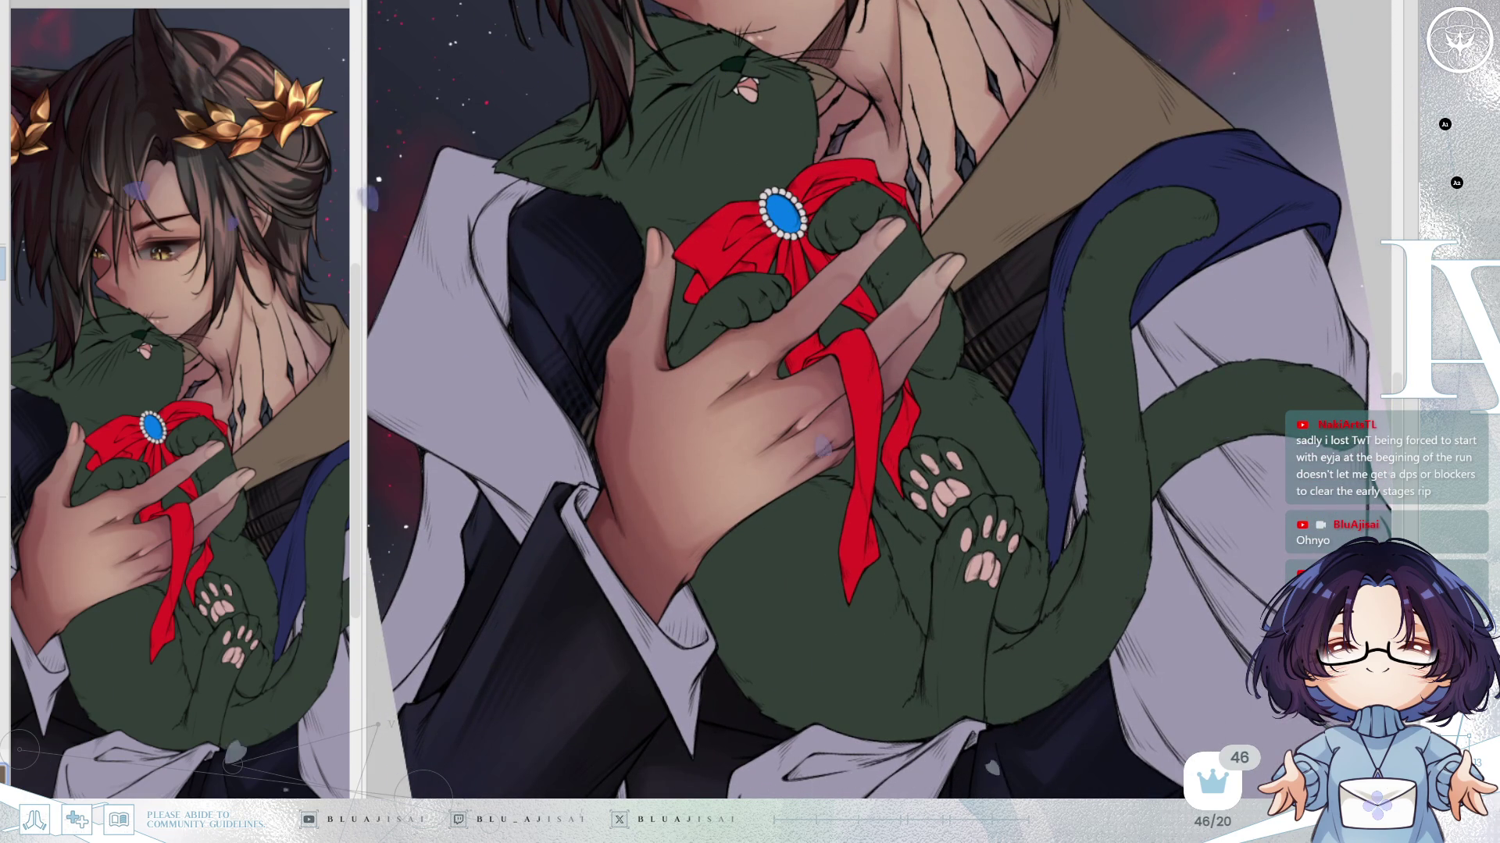
scroll(1381, 279, "down", 3)
Zoom out and tilt the view until the whole figure with the cat is visible.
left_click_drag(1381, 280, 1177, 466)
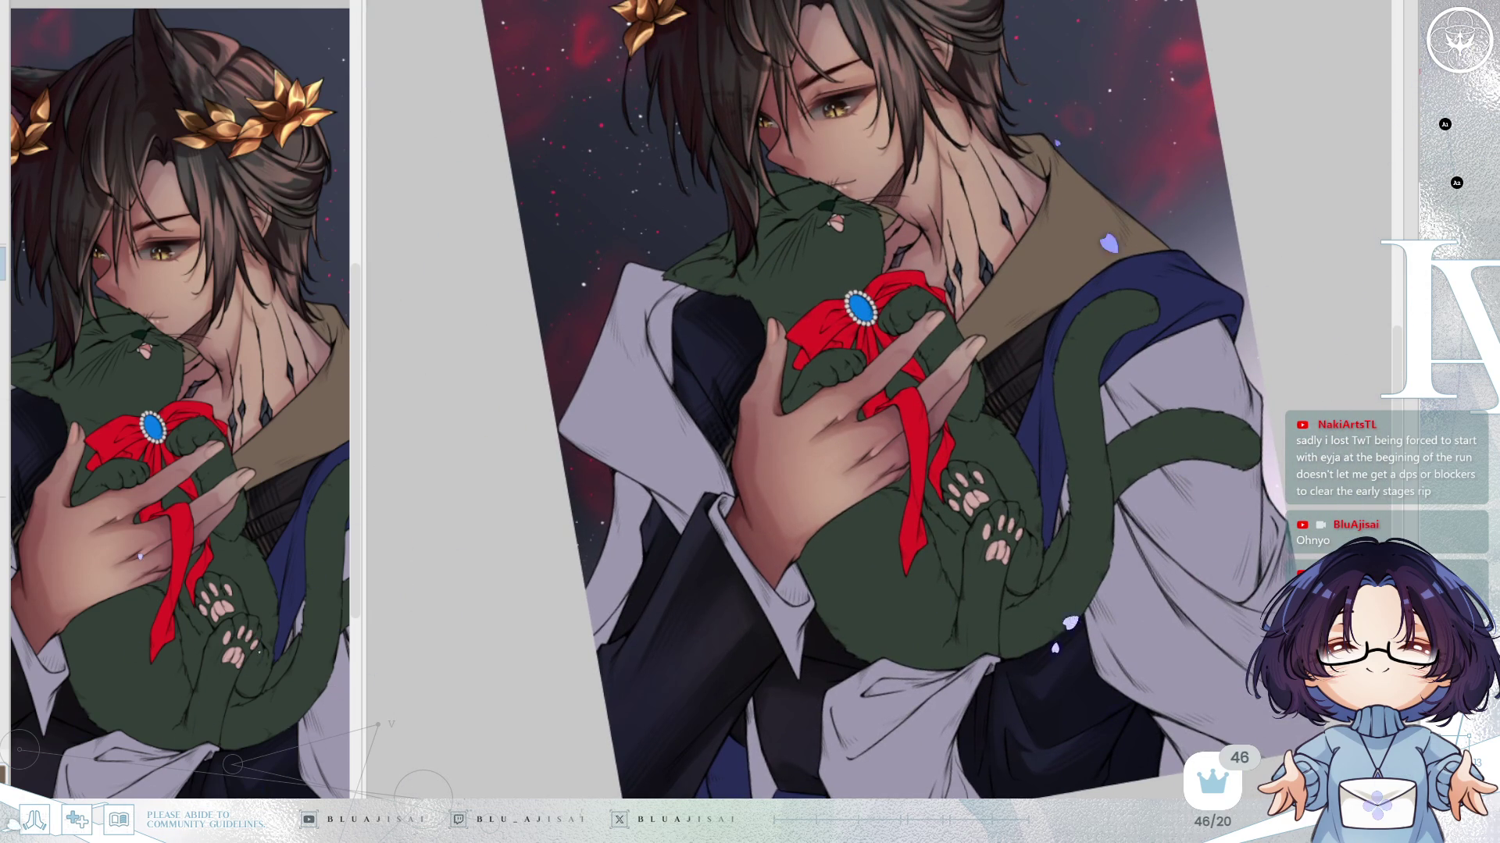
scroll(977, 394, "up", 5)
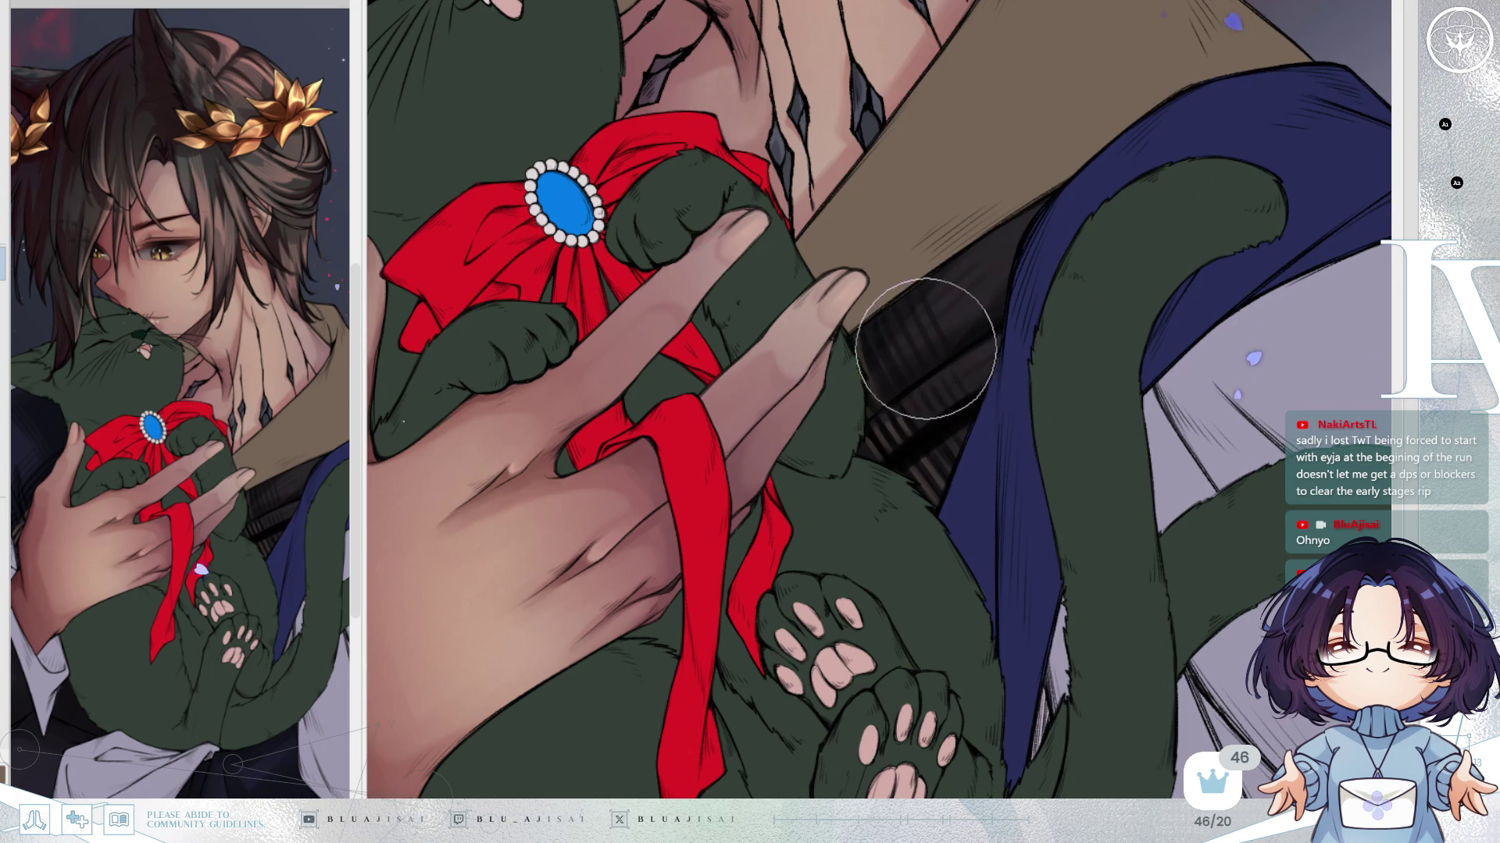
key("space")
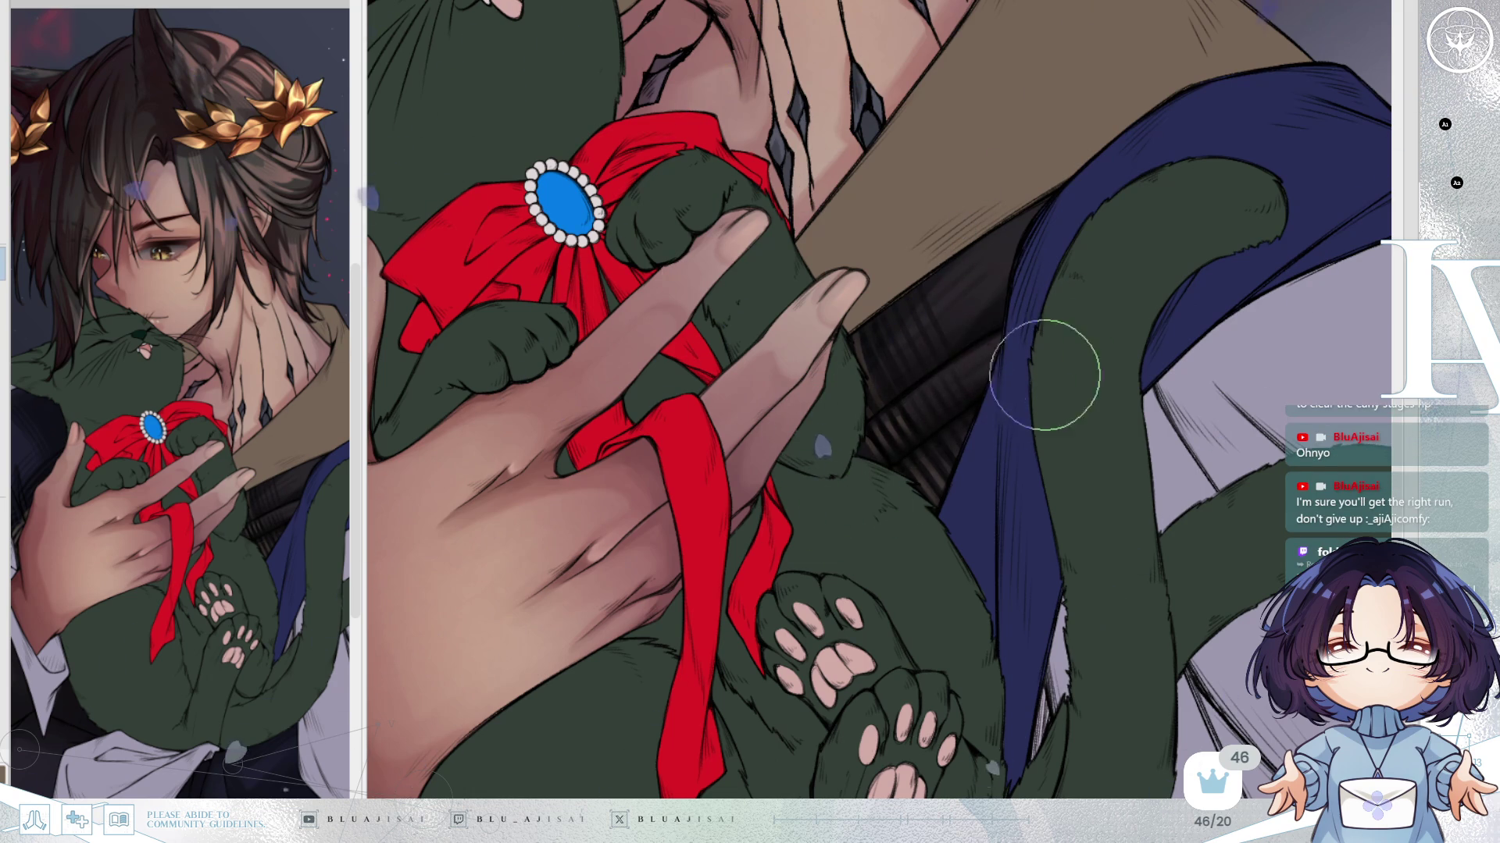
scroll(1145, 258, "down", 3)
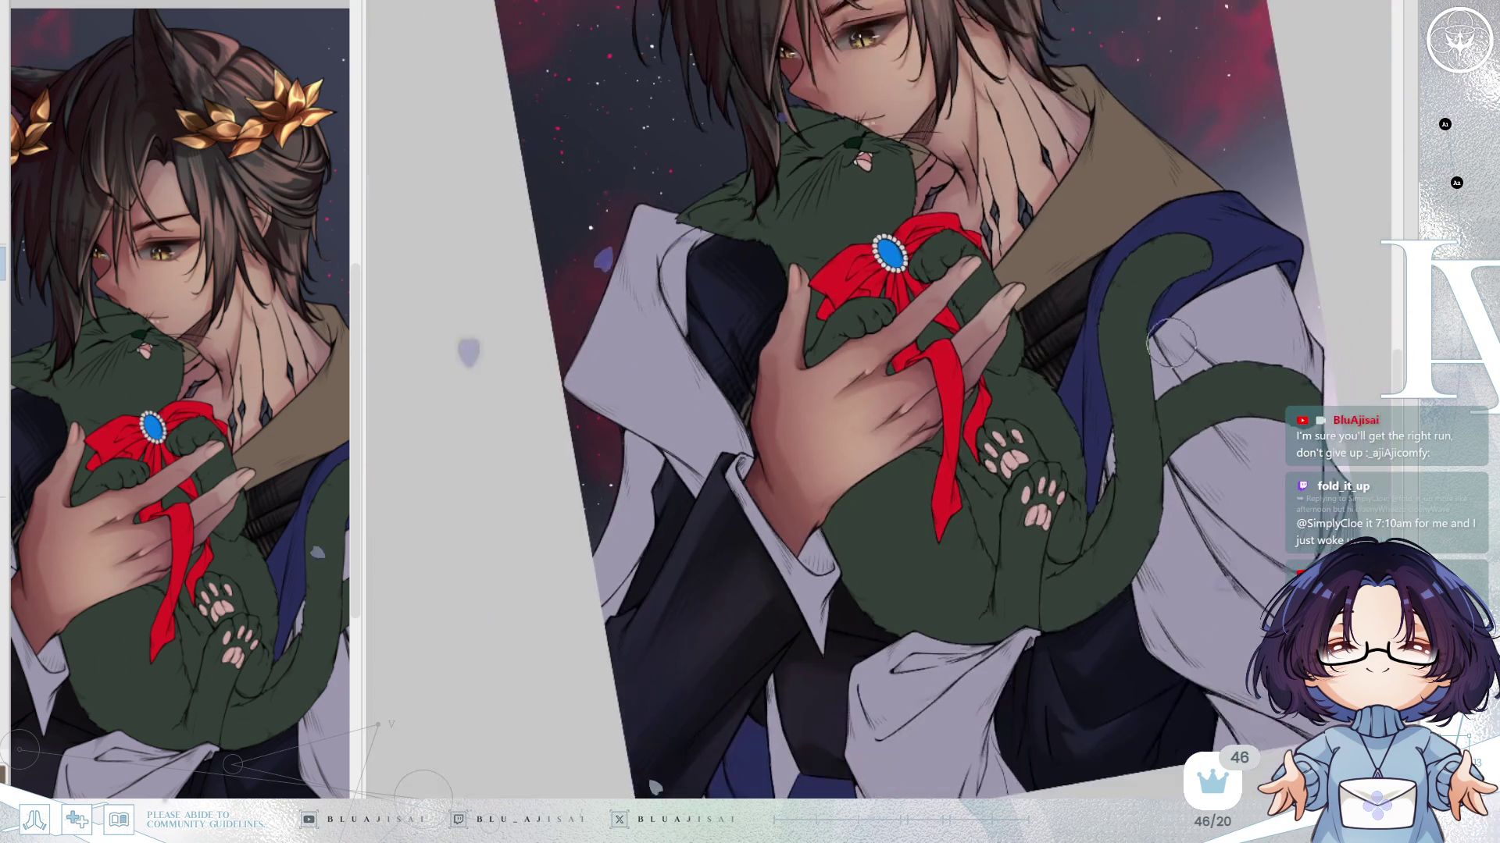
Reset the canvas rotation upright and center the view on the cat's tail.
scroll(1170, 341, "down", 2)
left_click_drag(1153, 389, 1160, 442)
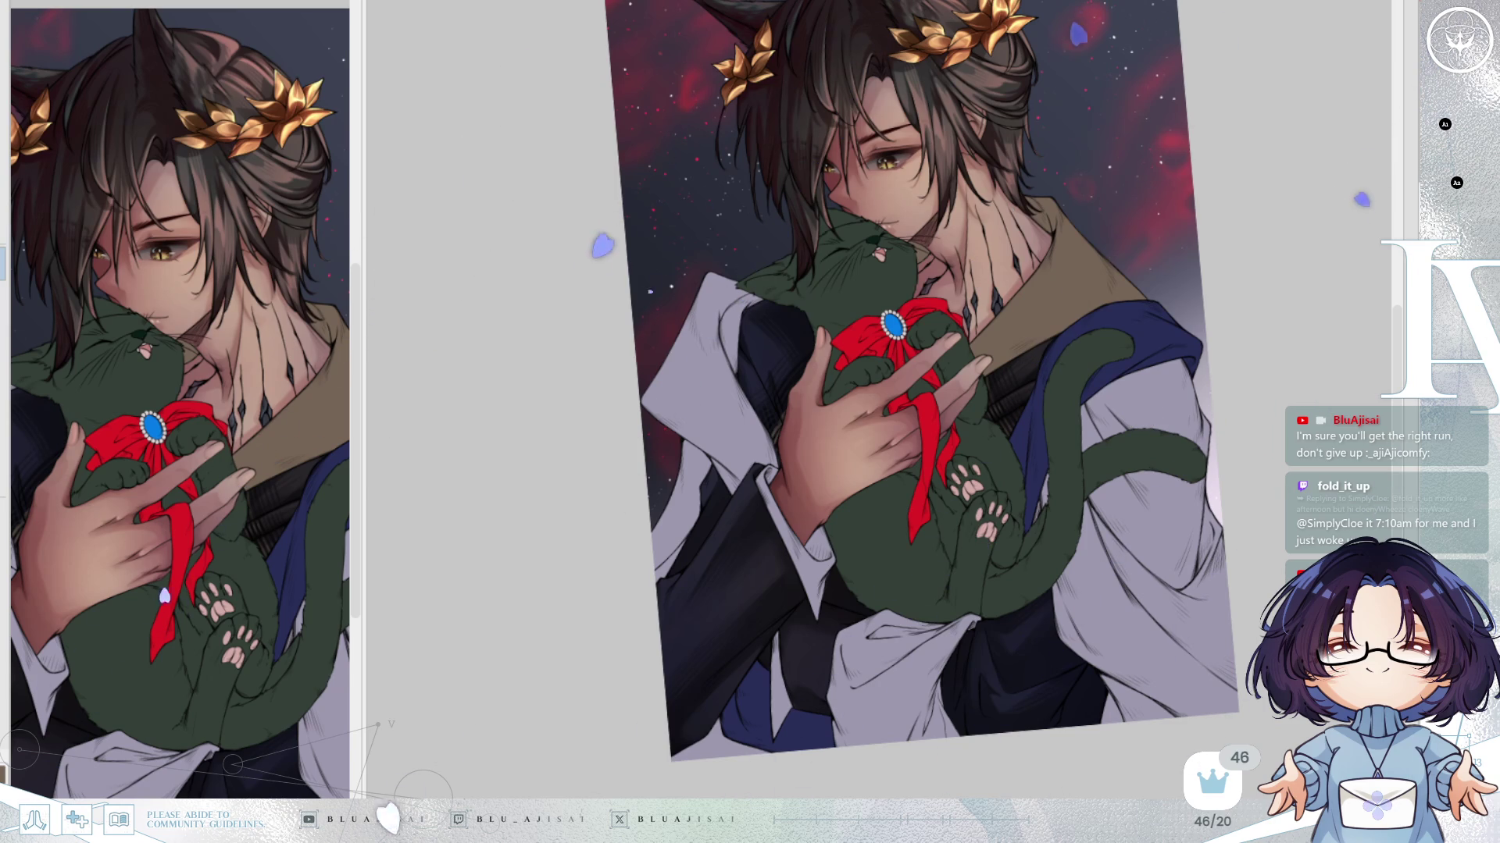
key("ctrl+0")
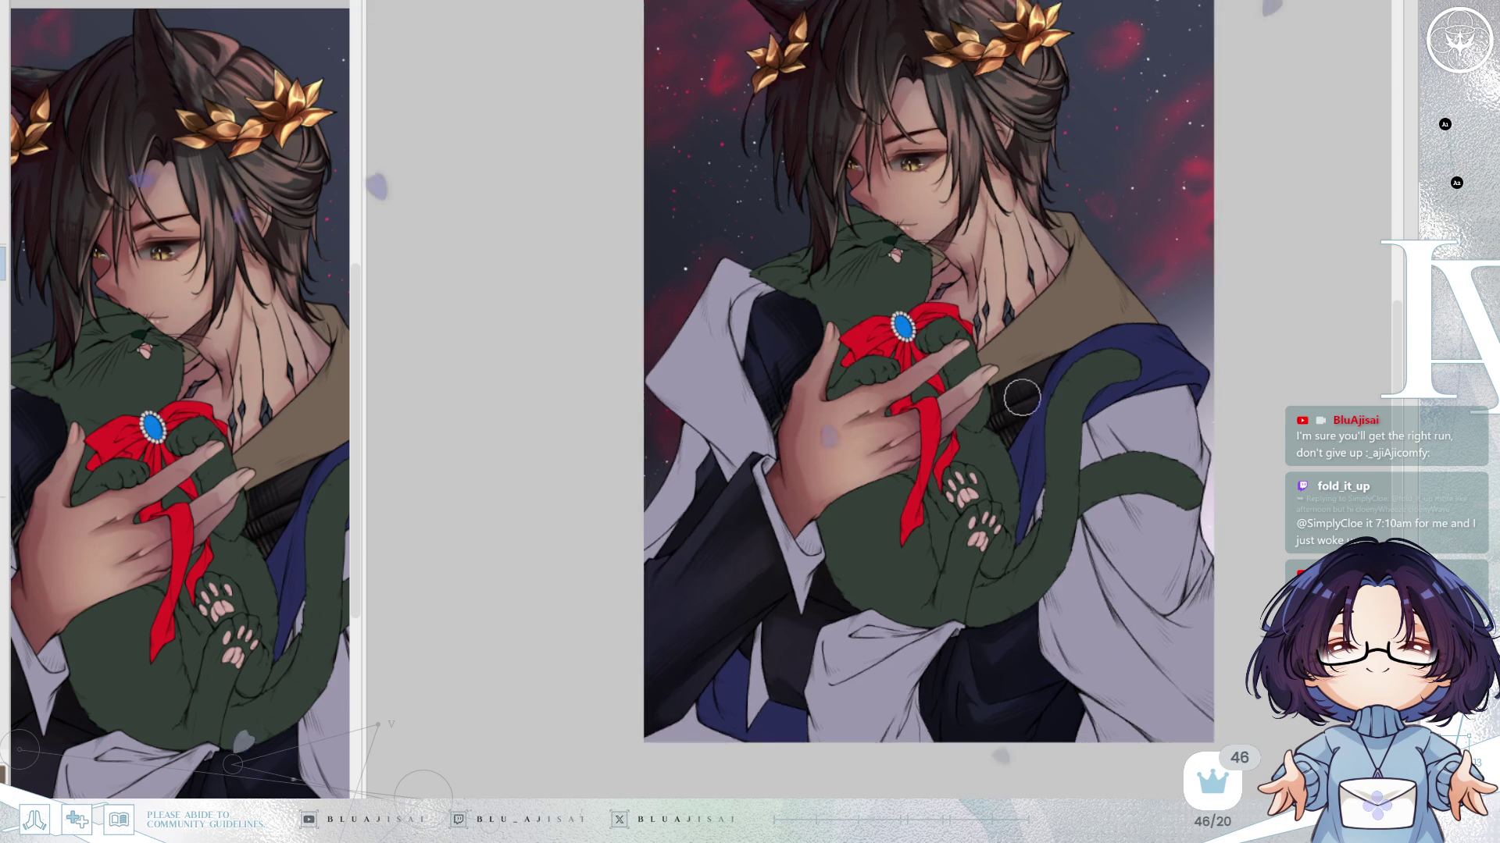
scroll(1022, 402, "up", 1)
left_click_drag(1013, 457, 1091, 420)
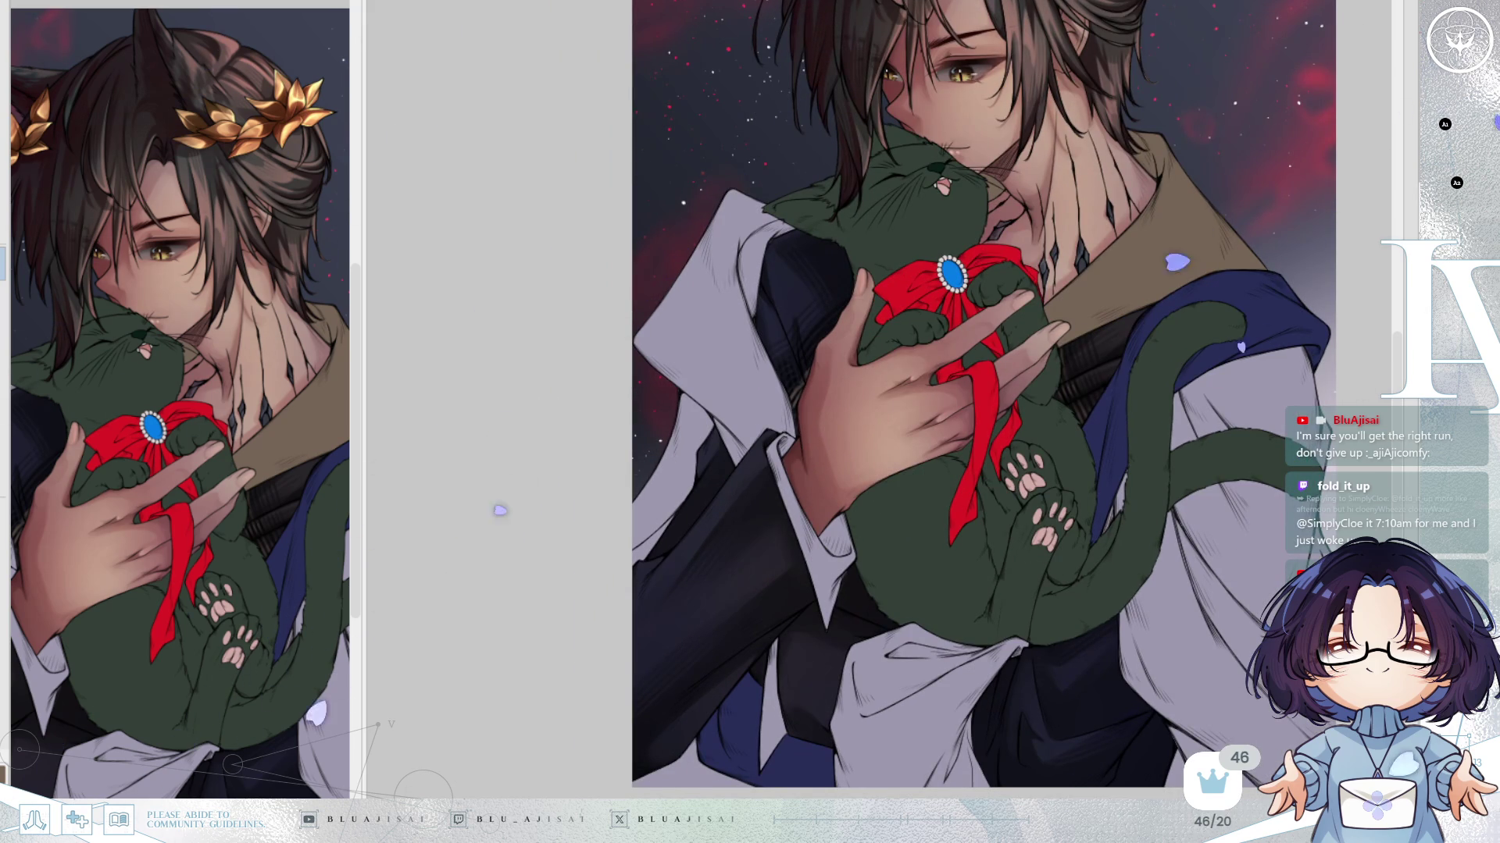
scroll(1172, 383, "up", 3)
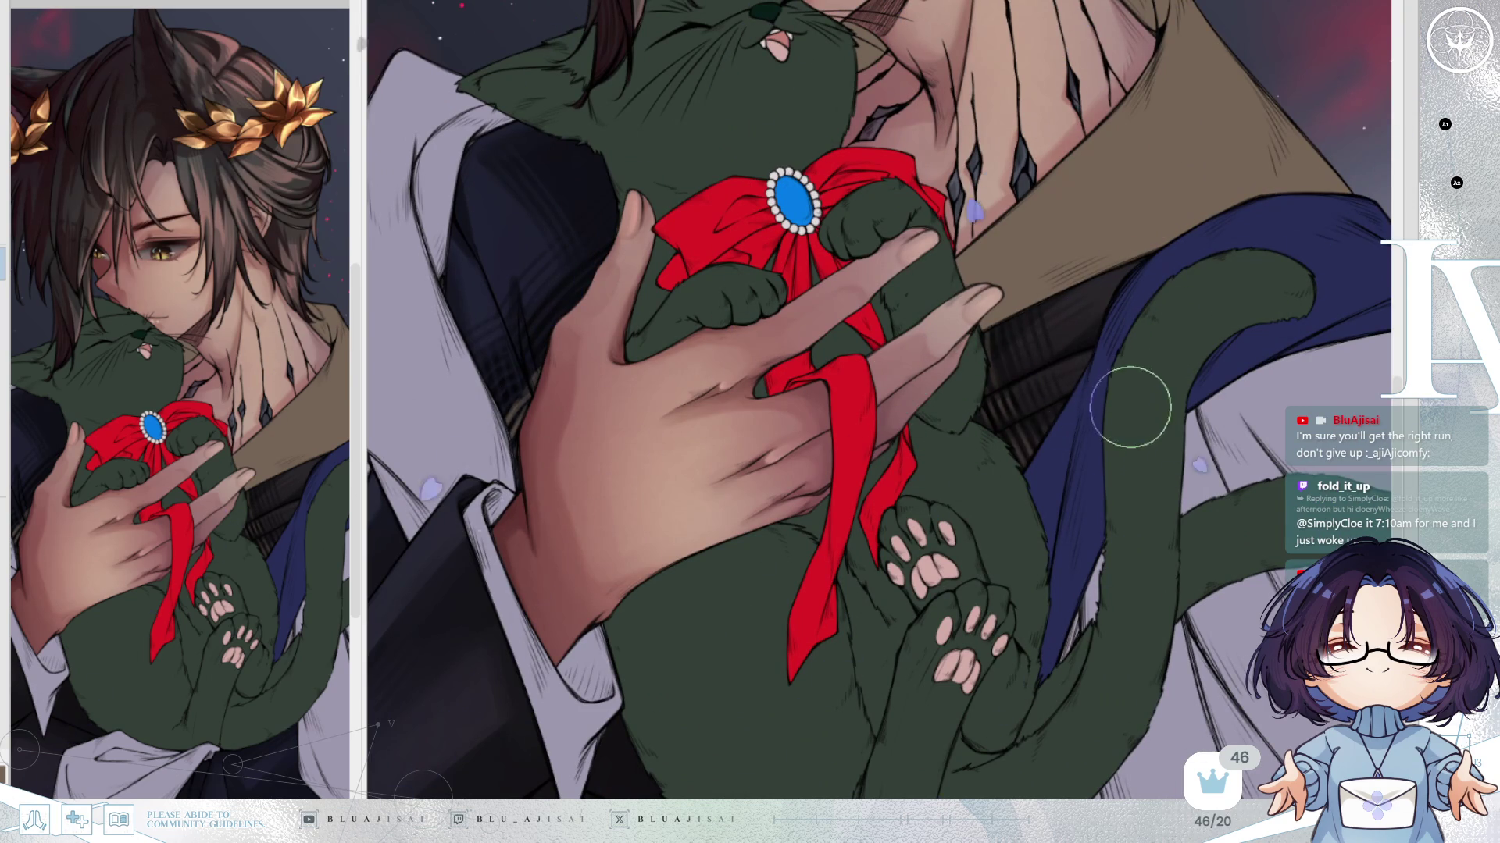
scroll(1122, 442, "down", 3)
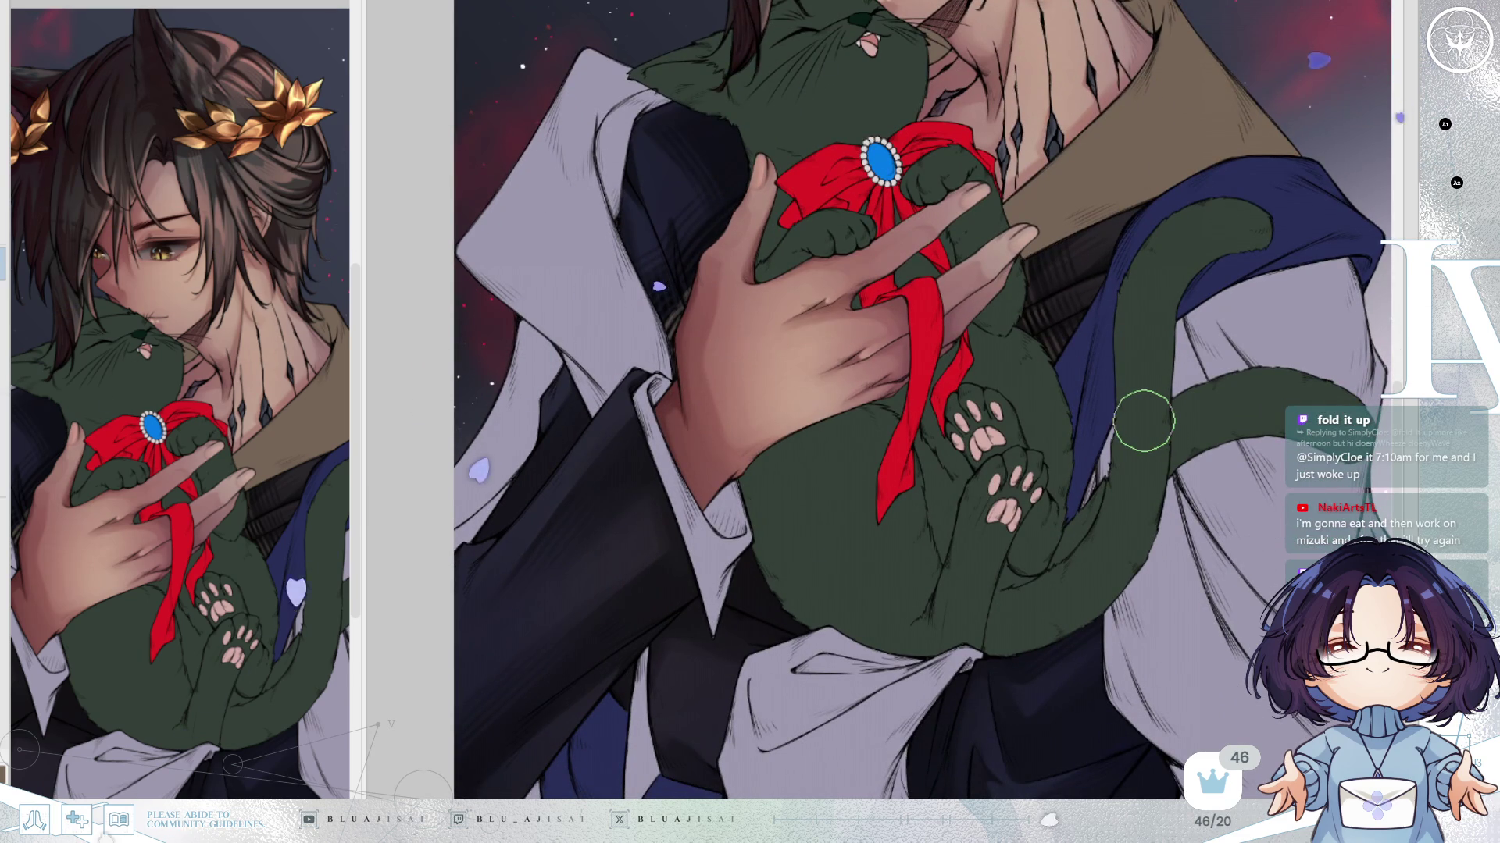
Lighten a patch on the cat's tail edge, then zoom out to show the whole figure.
left_click_drag(1138, 424, 1125, 455)
left_click_drag(1107, 544, 1185, 493)
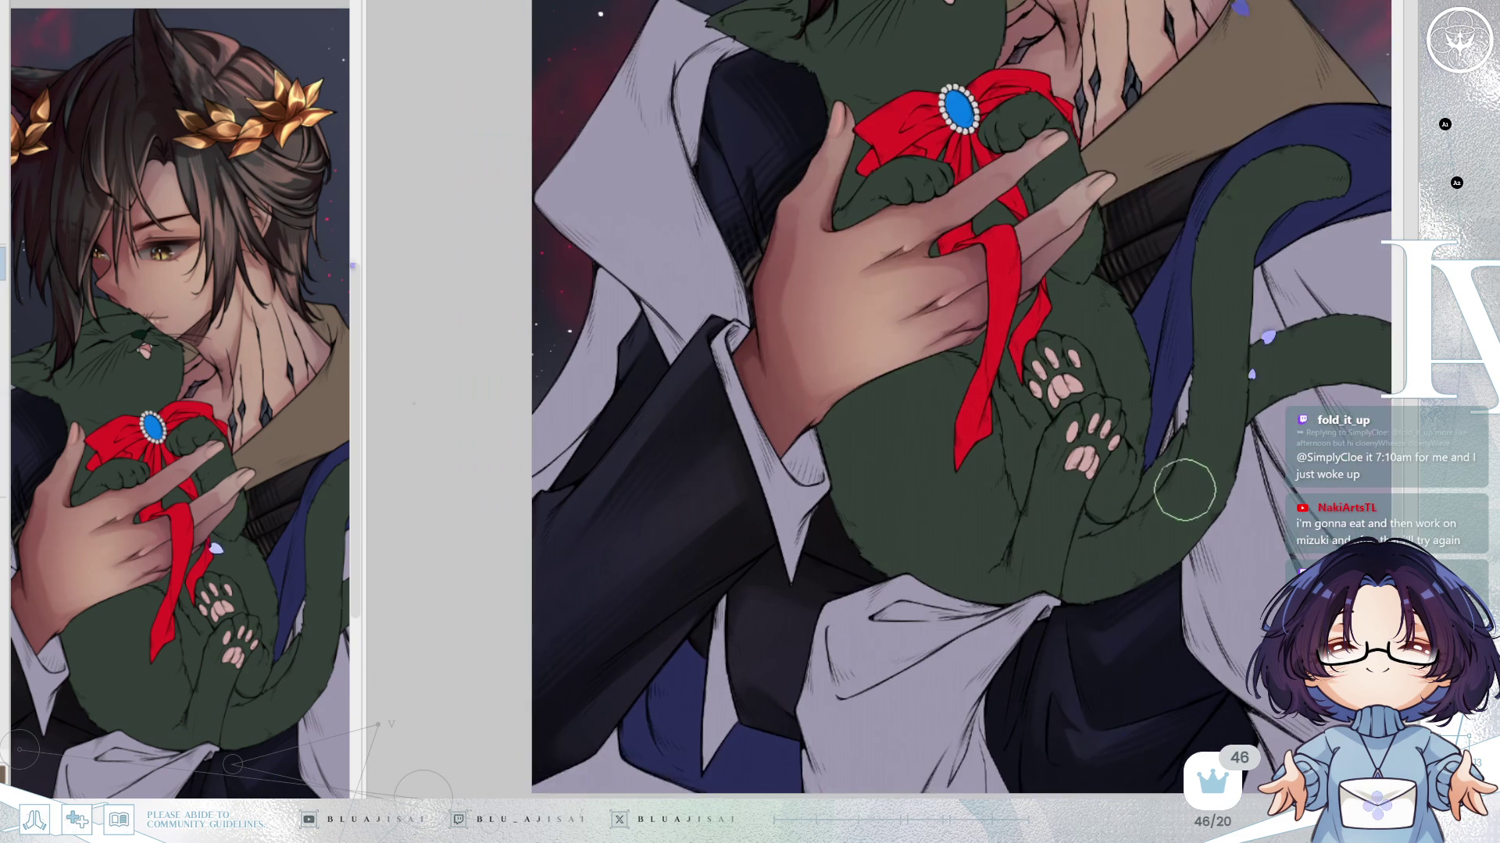
scroll(1183, 479, "down", 2)
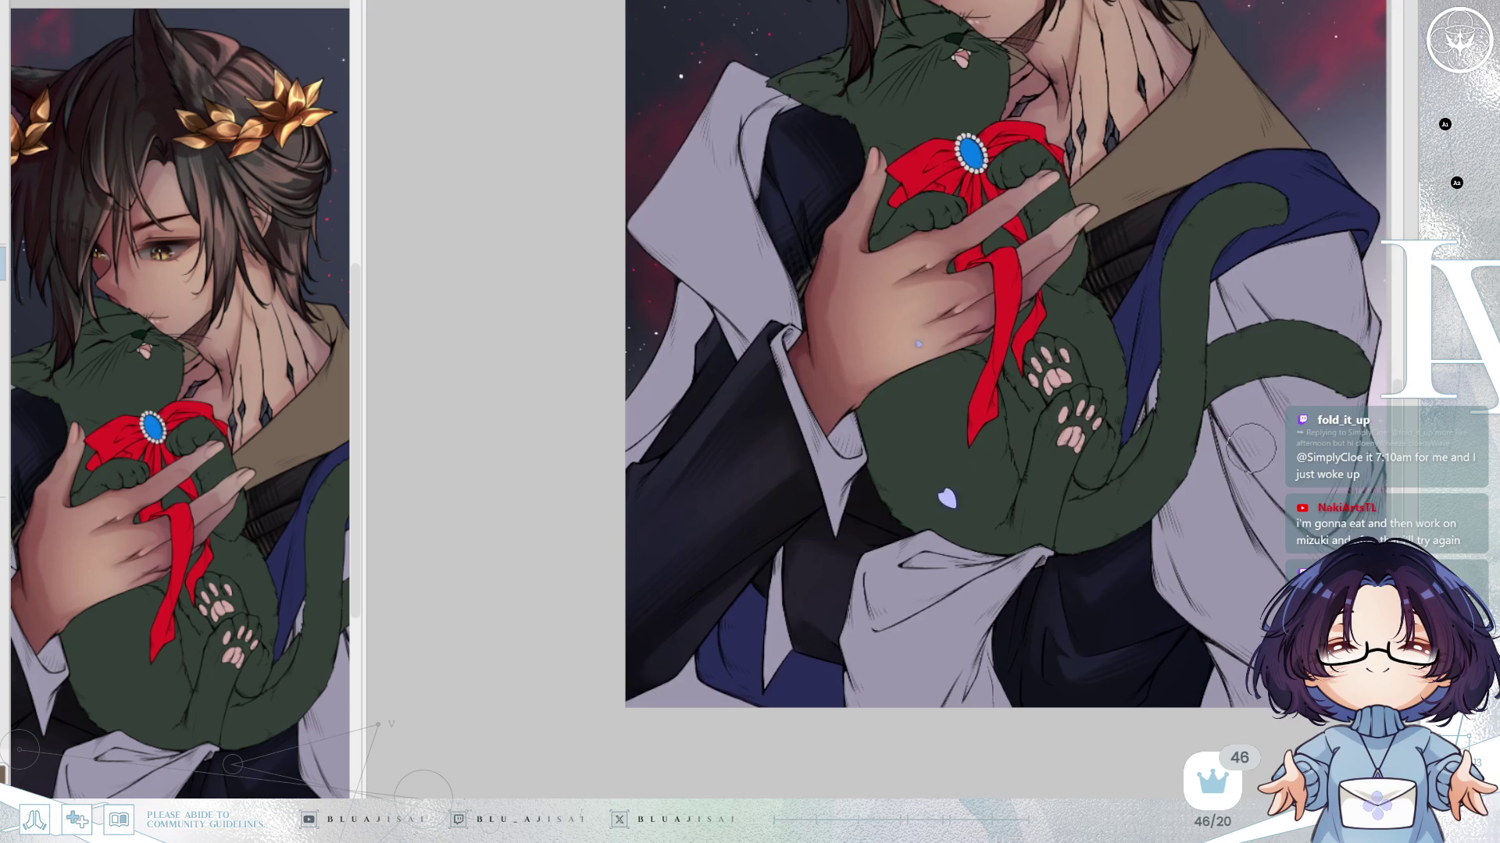
scroll(1242, 457, "down", 3)
left_click_drag(1225, 575, 1069, 603)
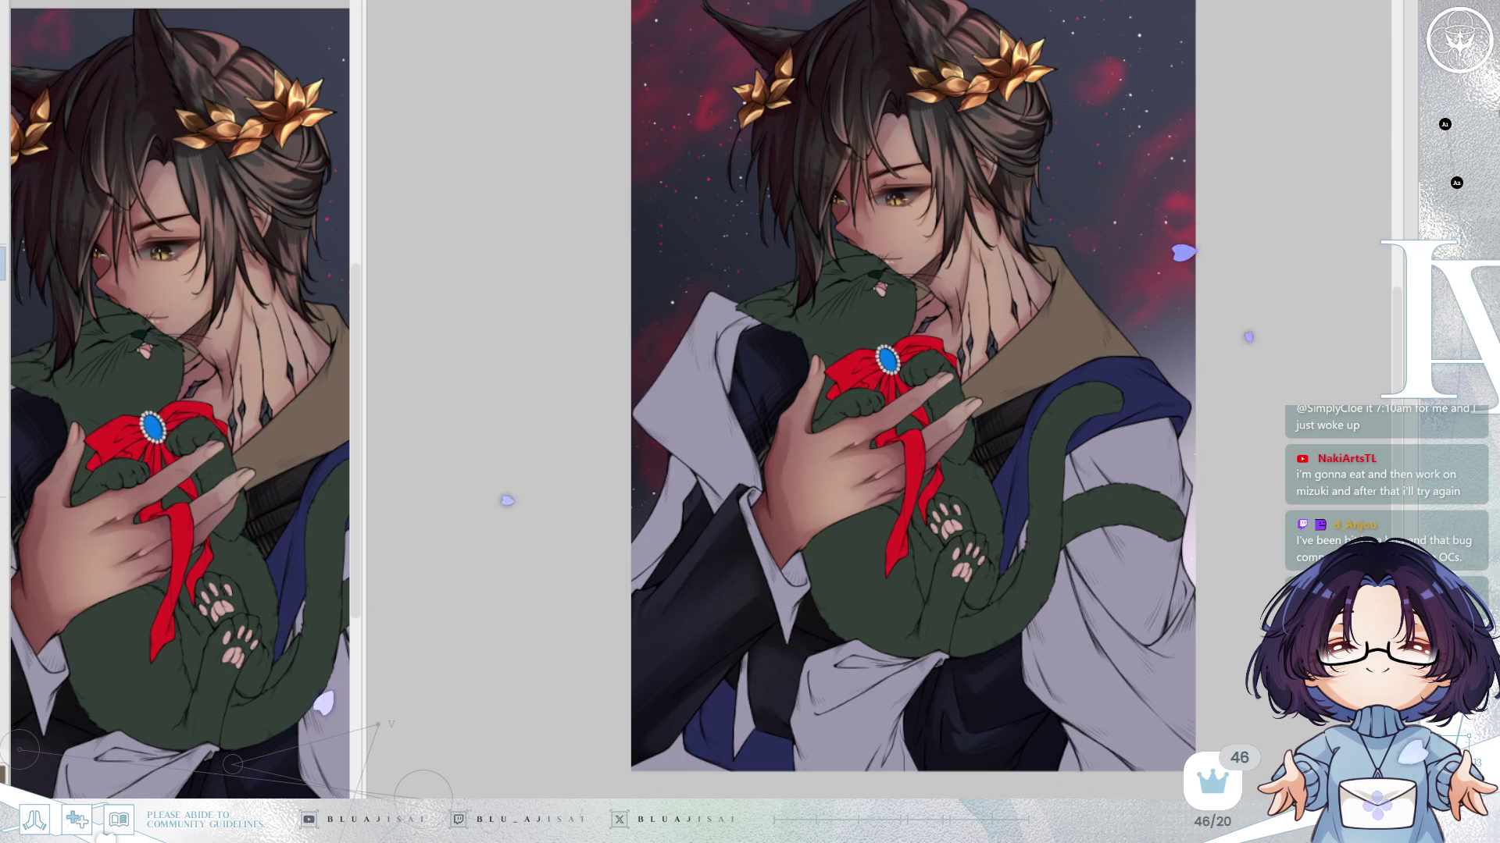
mouse_move(1030, 230)
left_mouse_down()
mouse_move(1156, 364)
mouse_move(929, 270)
left_mouse_up()
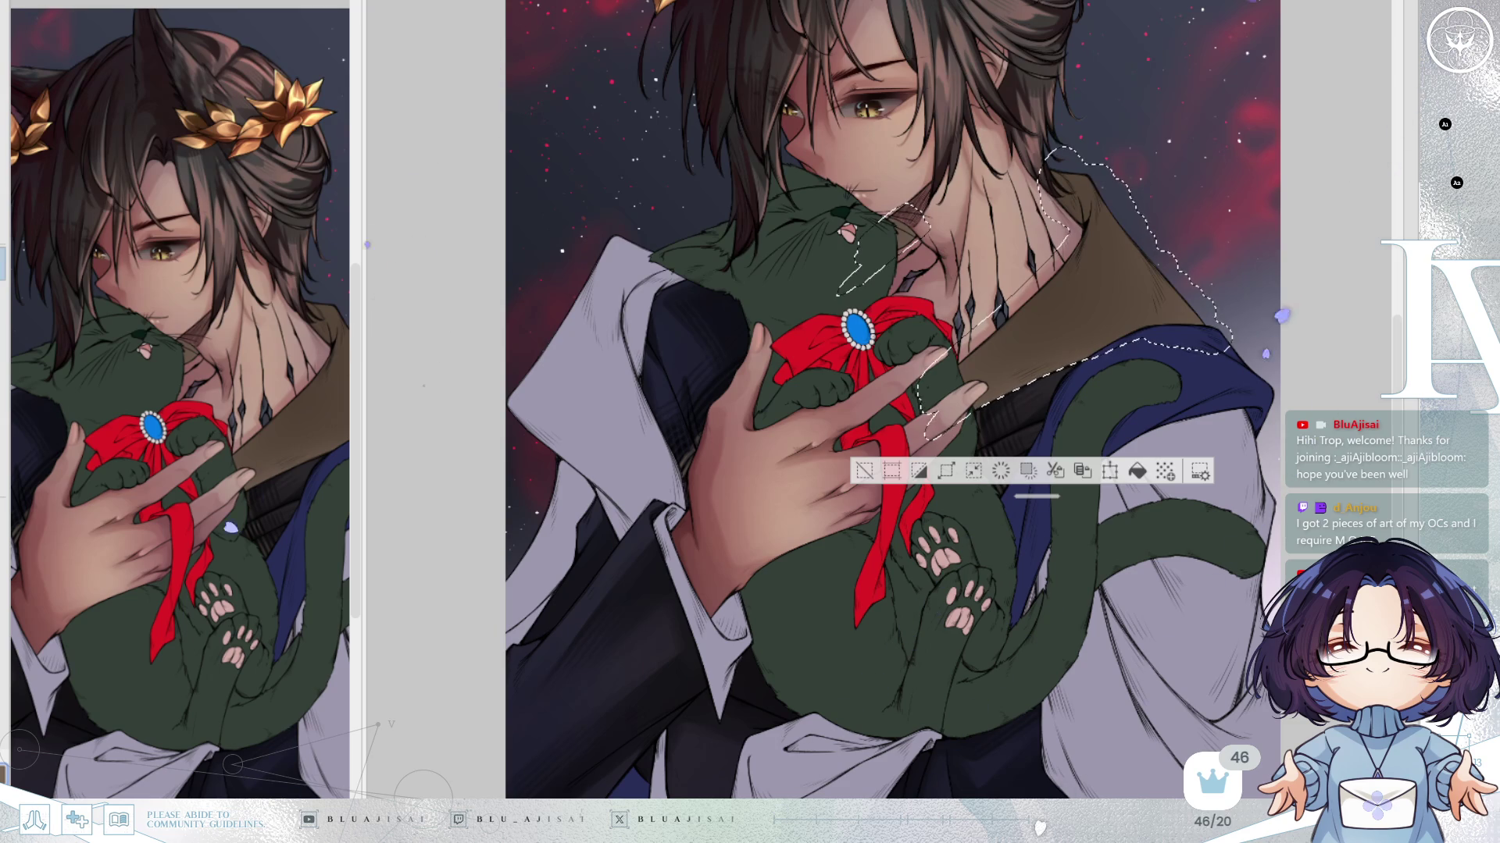
Zoom and nudge the view around the man's neck and collar area.
scroll(1094, 250, "up", 4)
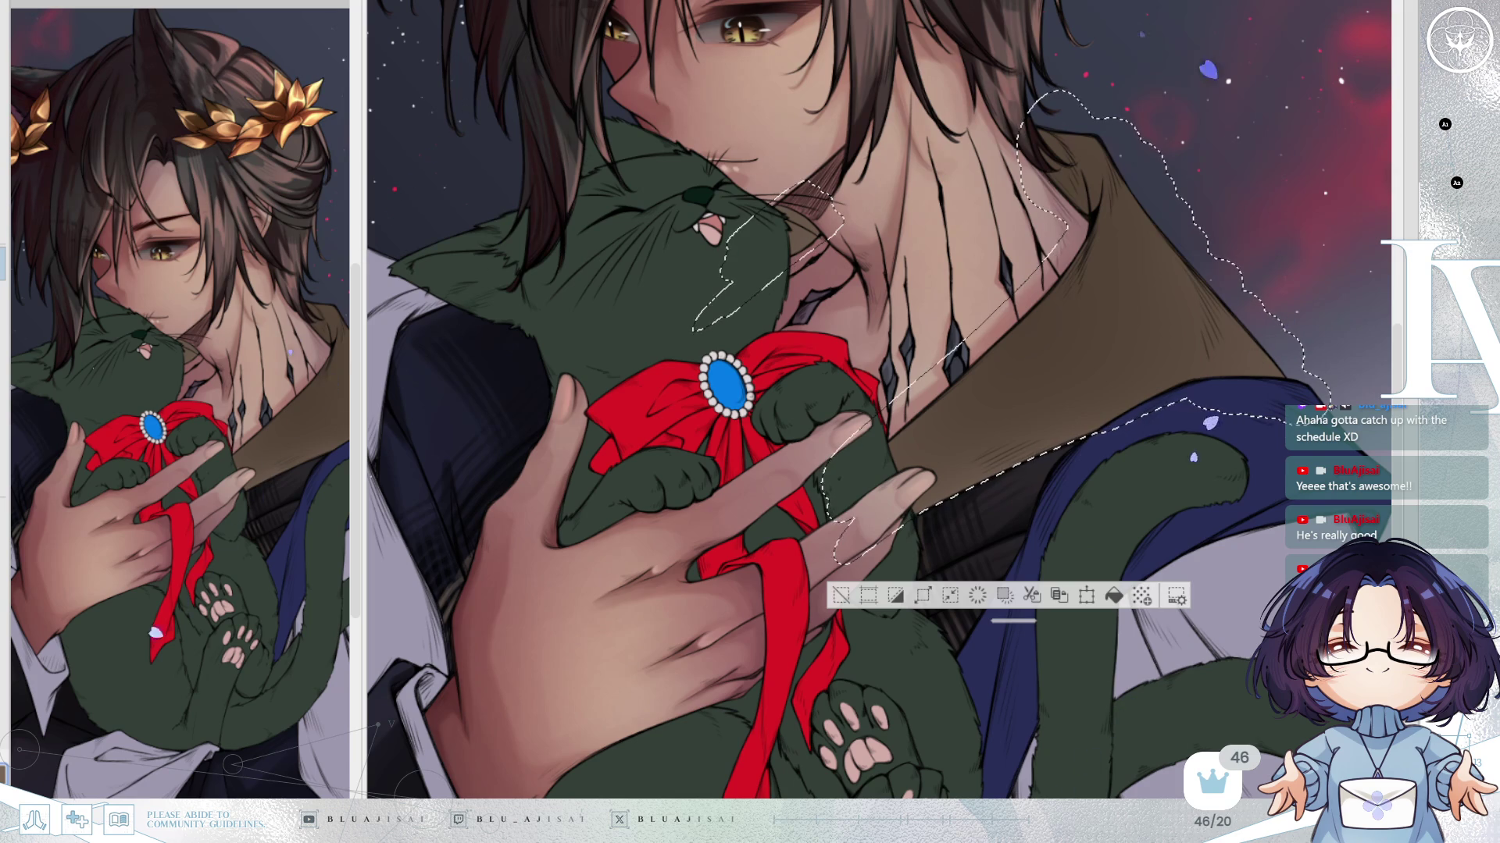
left_click_drag(1129, 359, 1115, 406)
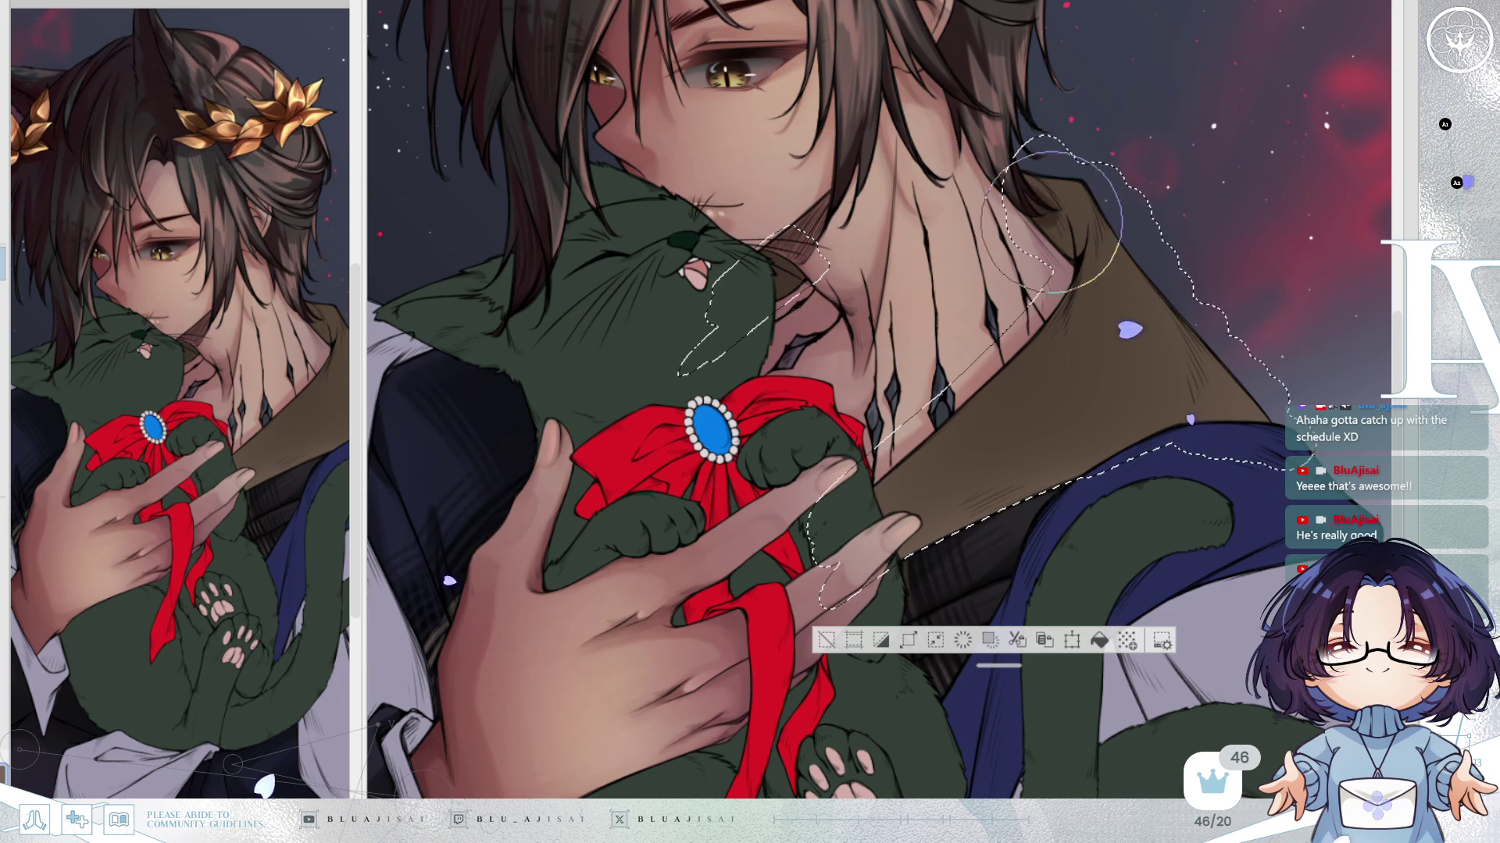
Paint a dark curved shadow across the brown collar beside the cat, checking with a mirrored view.
key("h")
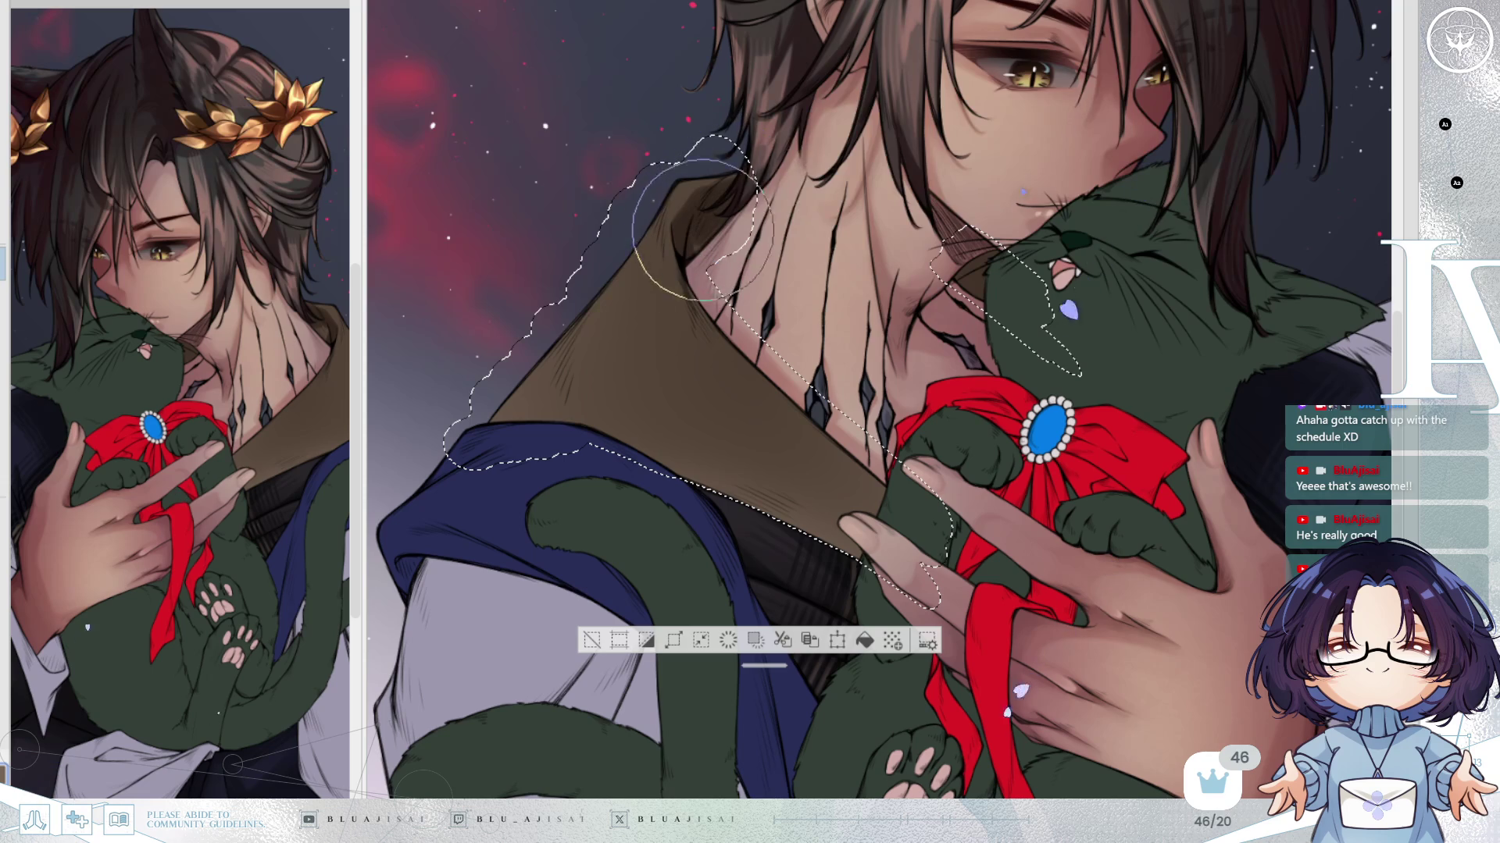
key("h")
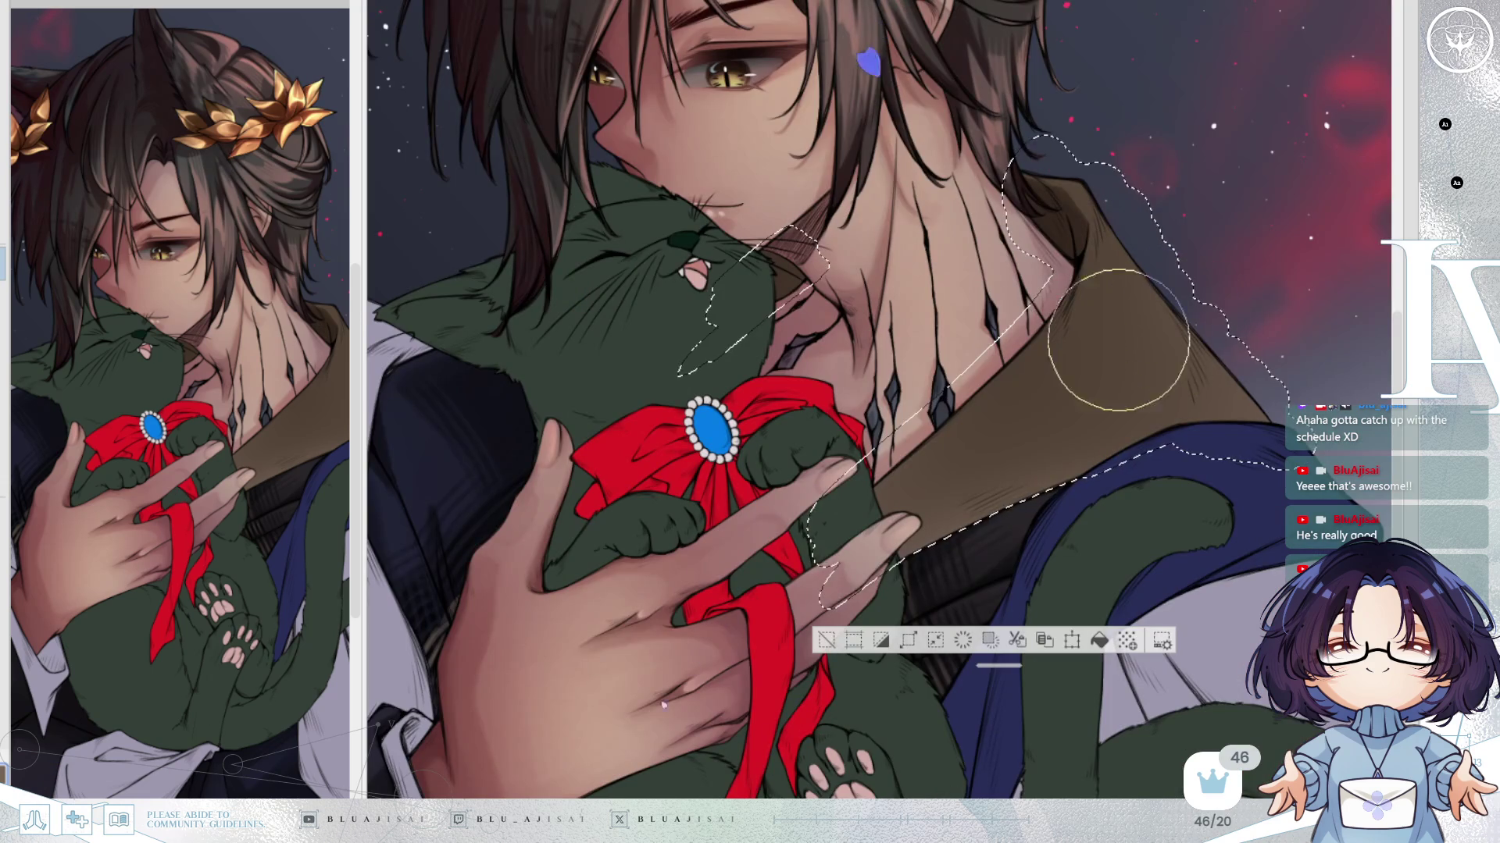
mouse_move(1062, 320)
left_mouse_down()
mouse_move(1048, 352)
mouse_move(1059, 408)
mouse_move(1088, 335)
mouse_move(1094, 435)
mouse_move(1193, 439)
left_mouse_up()
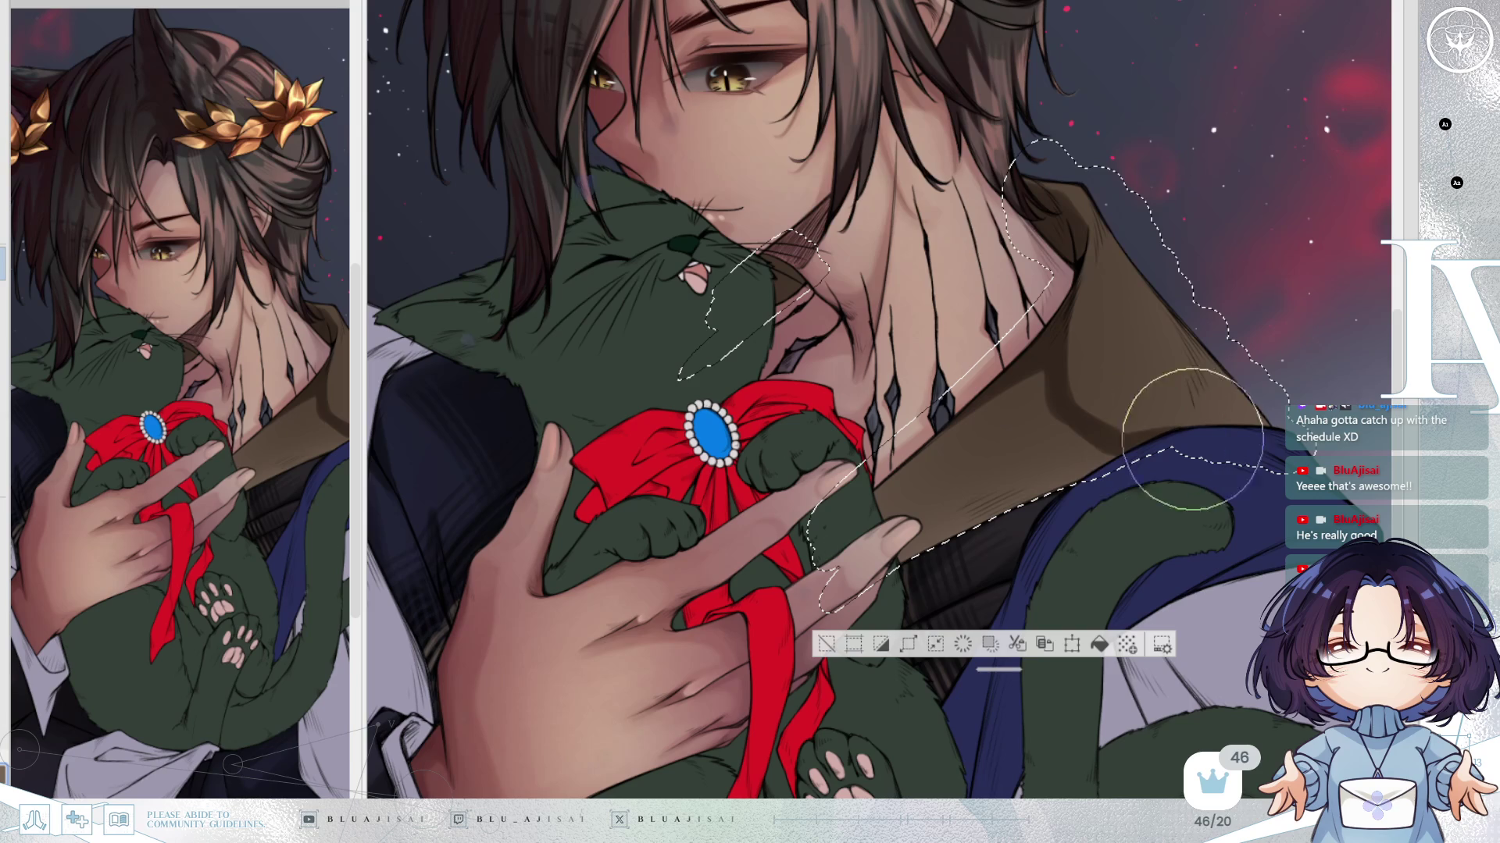
mouse_move(917, 451)
left_mouse_down()
mouse_move(1038, 395)
mouse_move(1013, 406)
mouse_move(1044, 348)
mouse_move(1096, 467)
left_mouse_up()
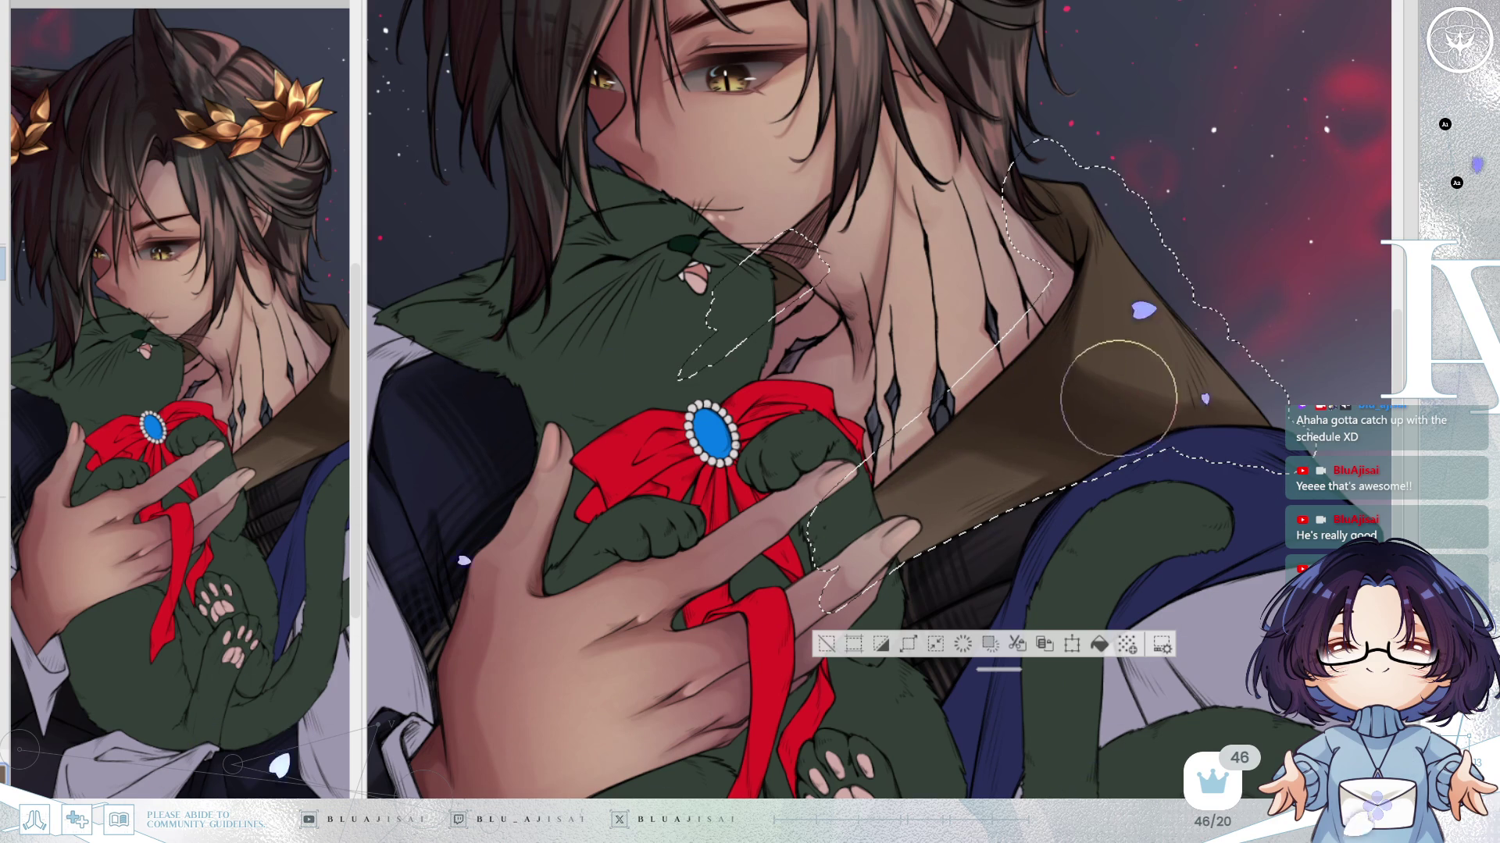
key("minus")
key("minus")
key("minus")
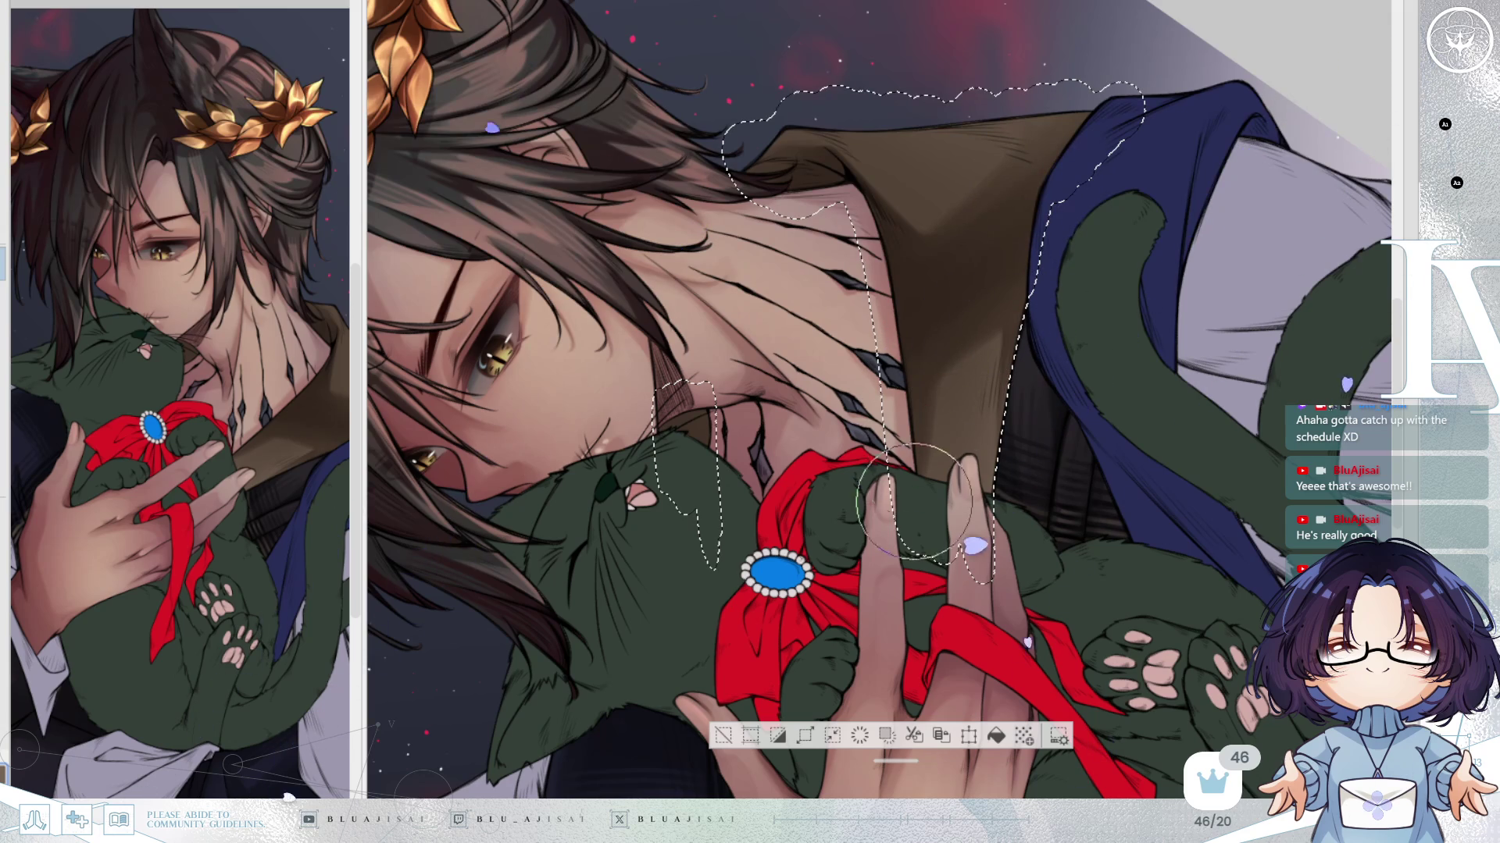
left_click_drag(1014, 474, 1171, 325)
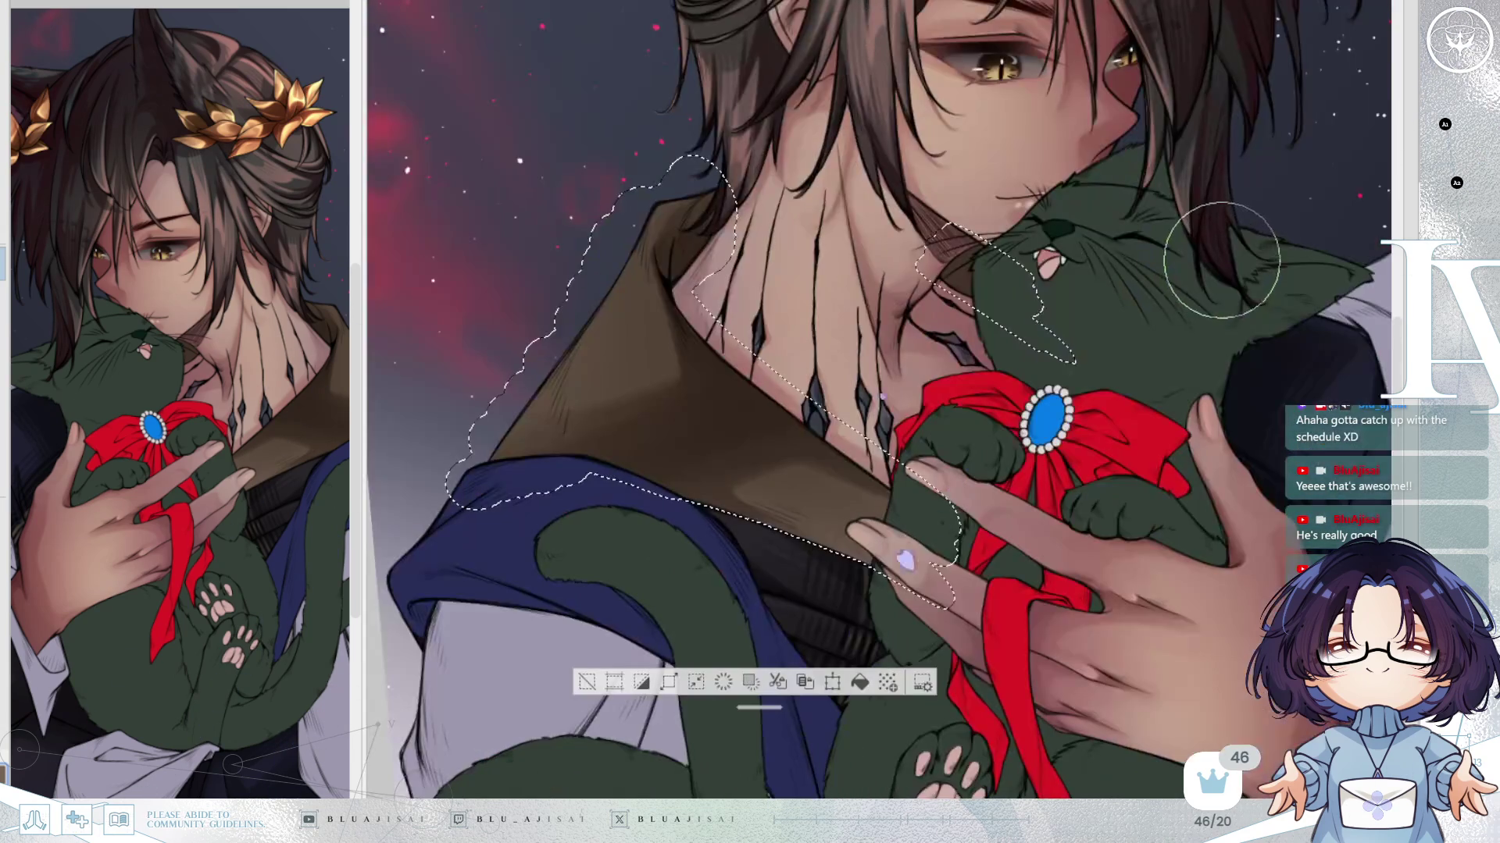
left_click_drag(1229, 251, 1222, 258)
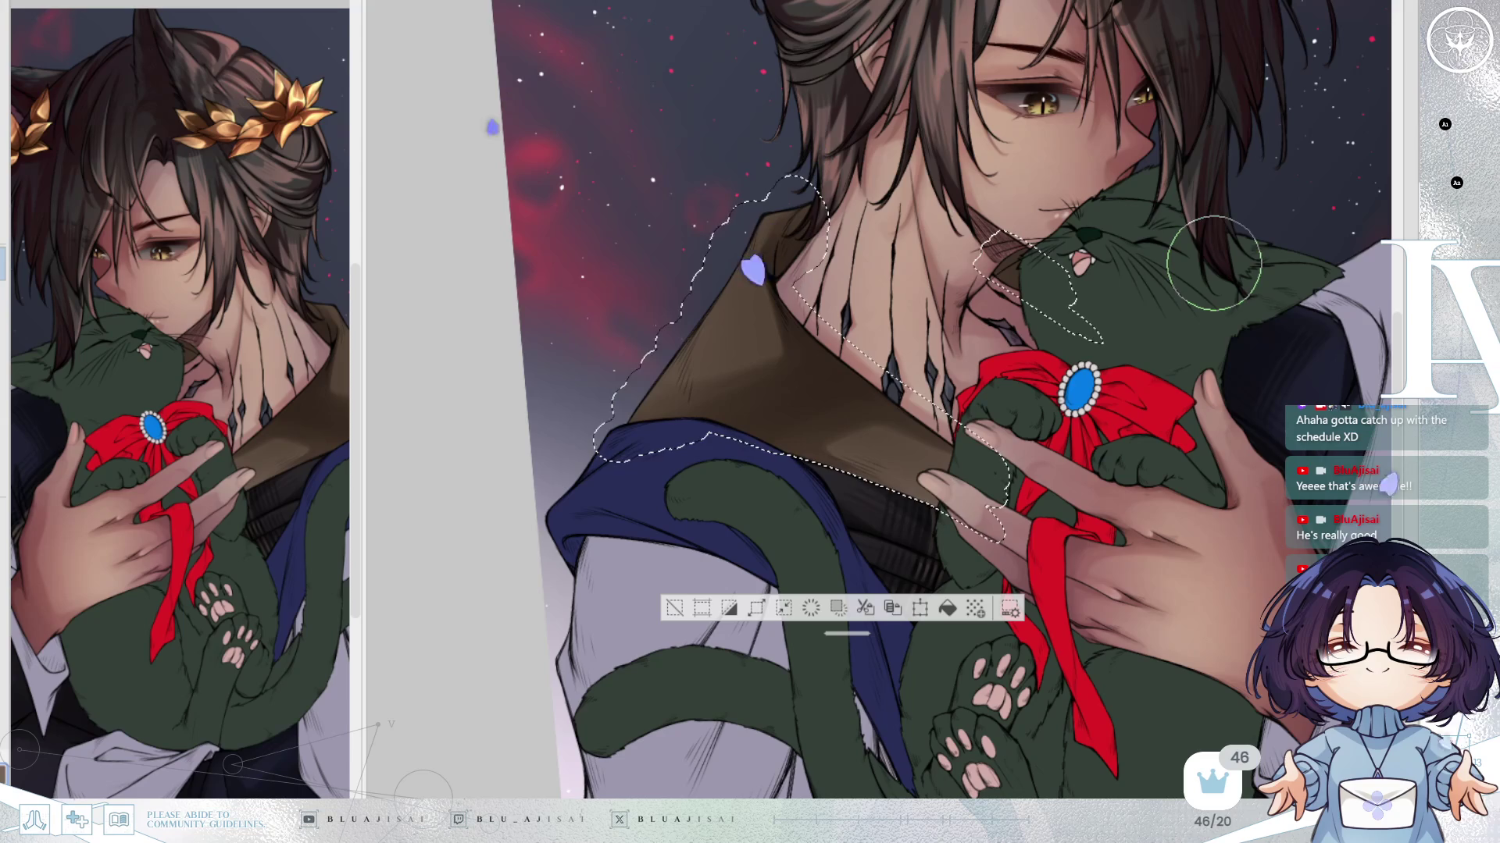
scroll(1213, 263, "up", 1)
key("h")
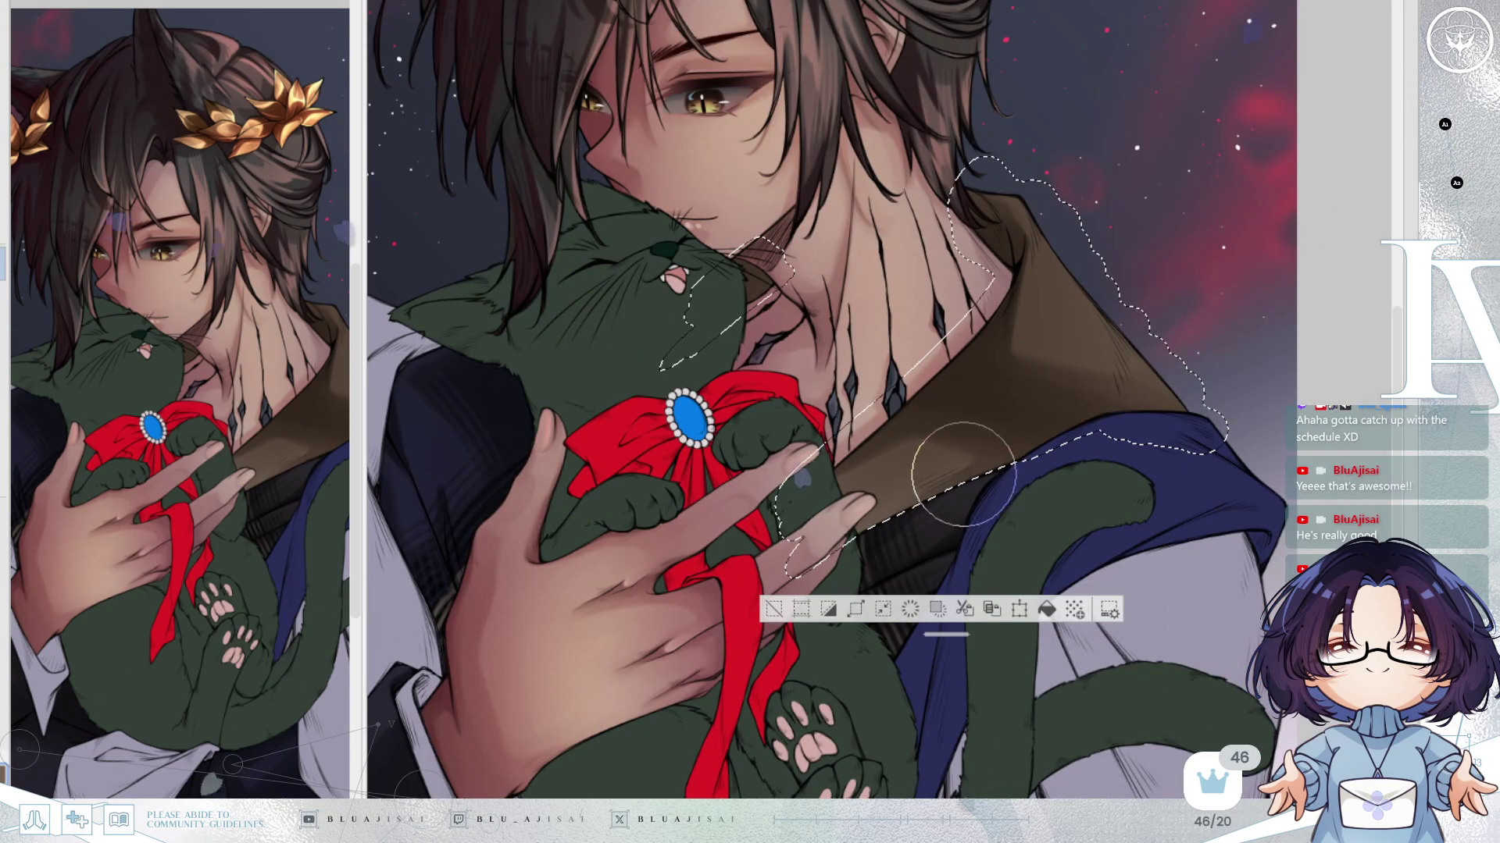
mouse_move(1007, 499)
left_mouse_down()
mouse_move(1003, 468)
mouse_move(1036, 401)
mouse_move(978, 344)
left_mouse_up()
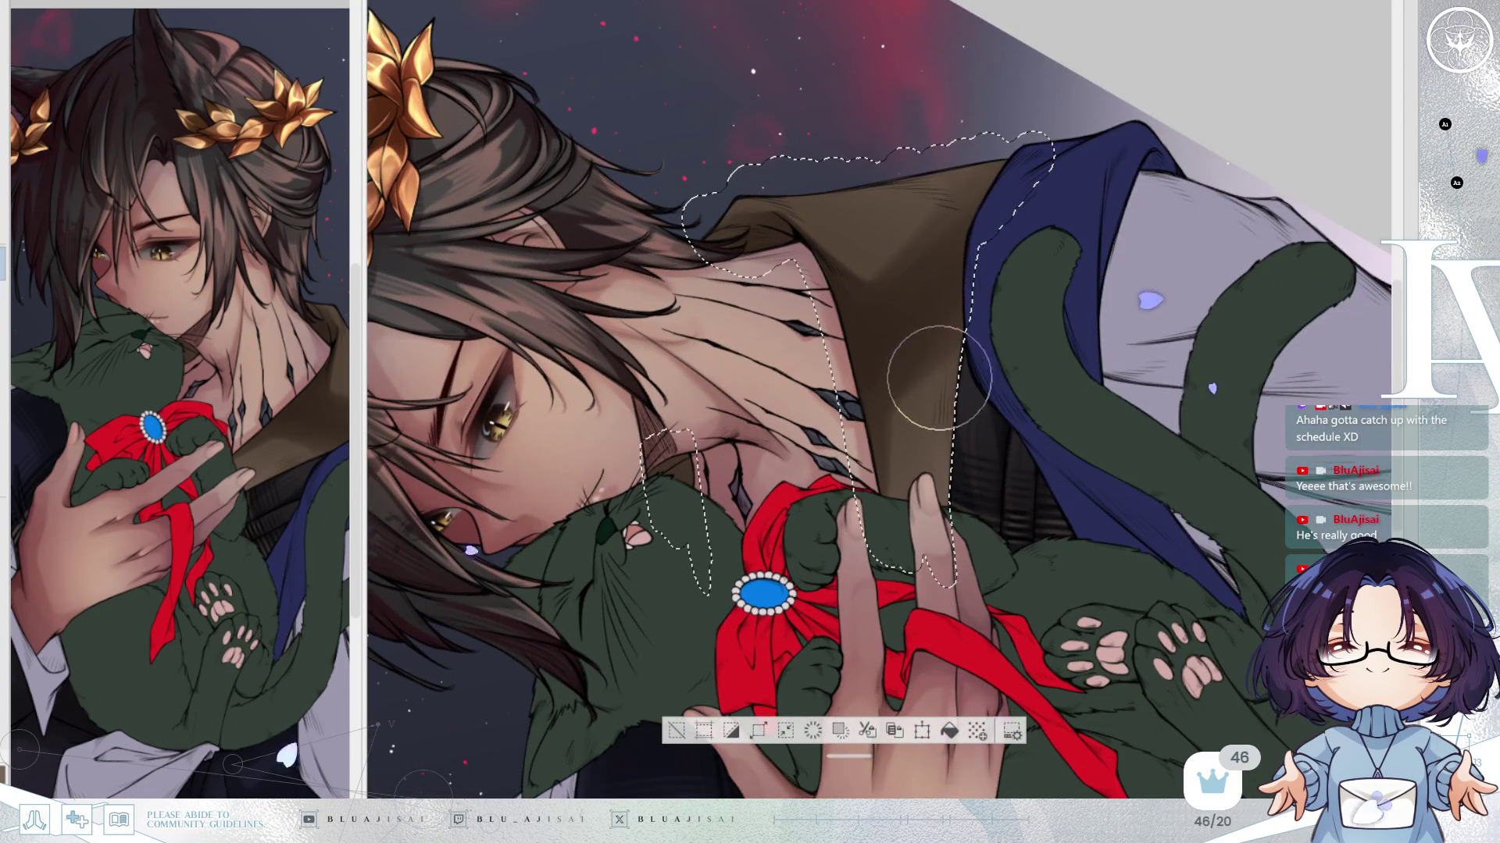
left_click_drag(945, 459, 956, 388)
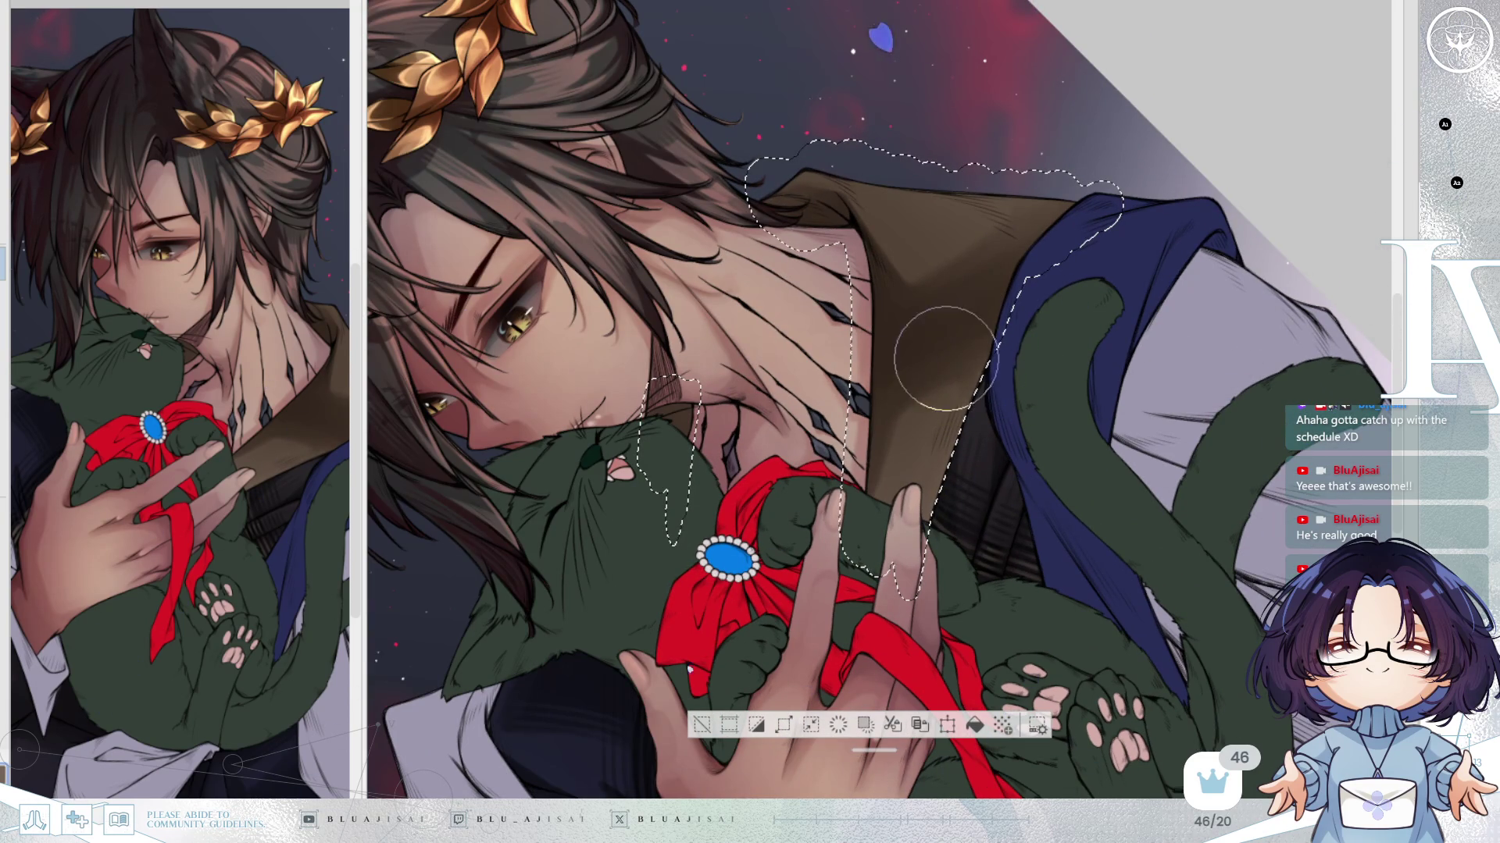
left_click_drag(1020, 335, 1149, 296)
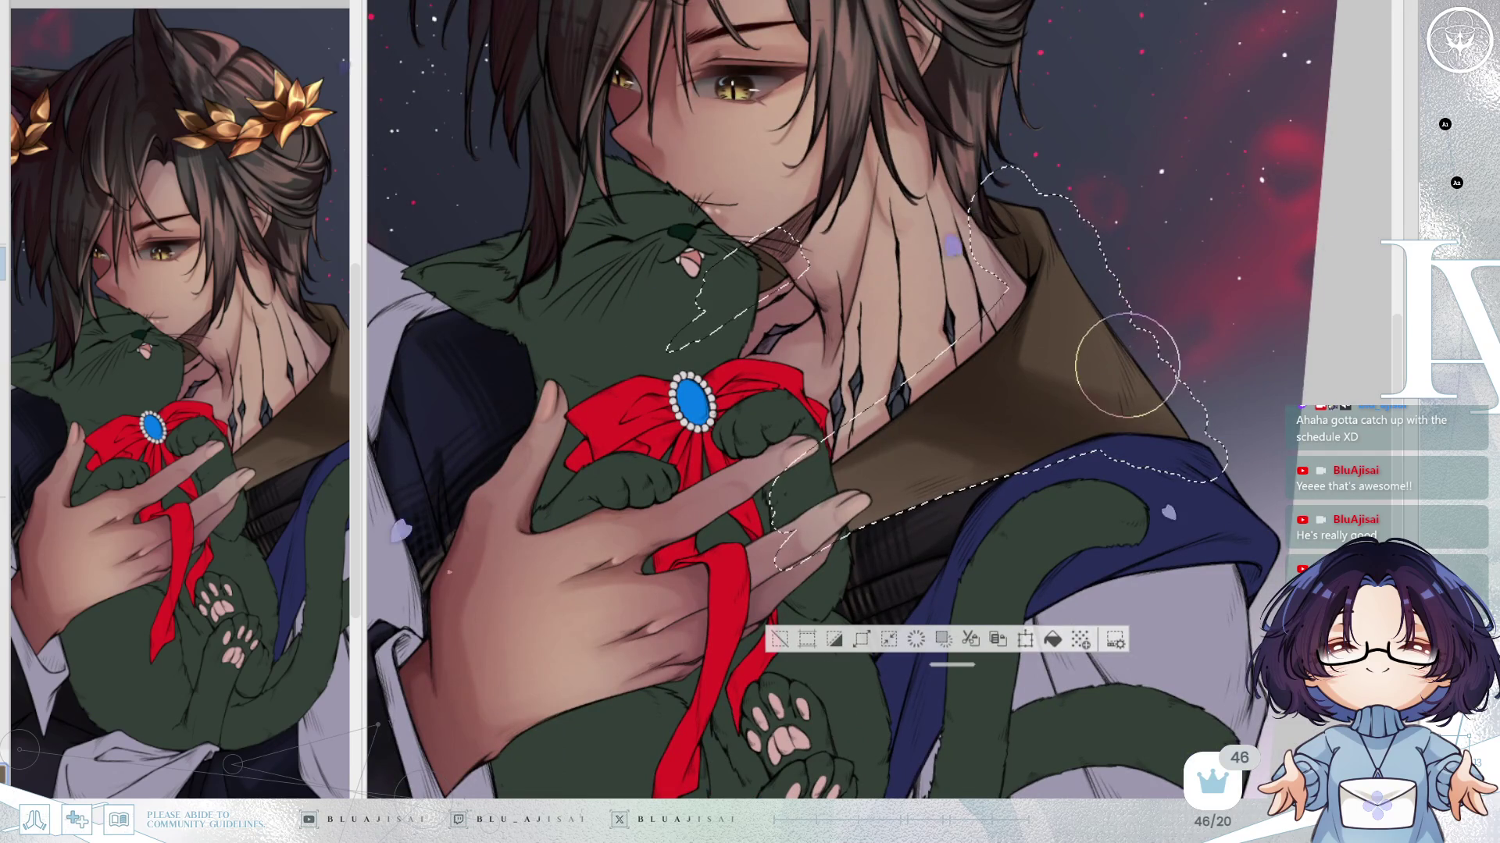
mouse_move(1117, 386)
left_mouse_down()
mouse_move(1133, 274)
mouse_move(1144, 350)
mouse_move(1138, 335)
mouse_move(828, 317)
mouse_move(1125, 264)
left_mouse_up()
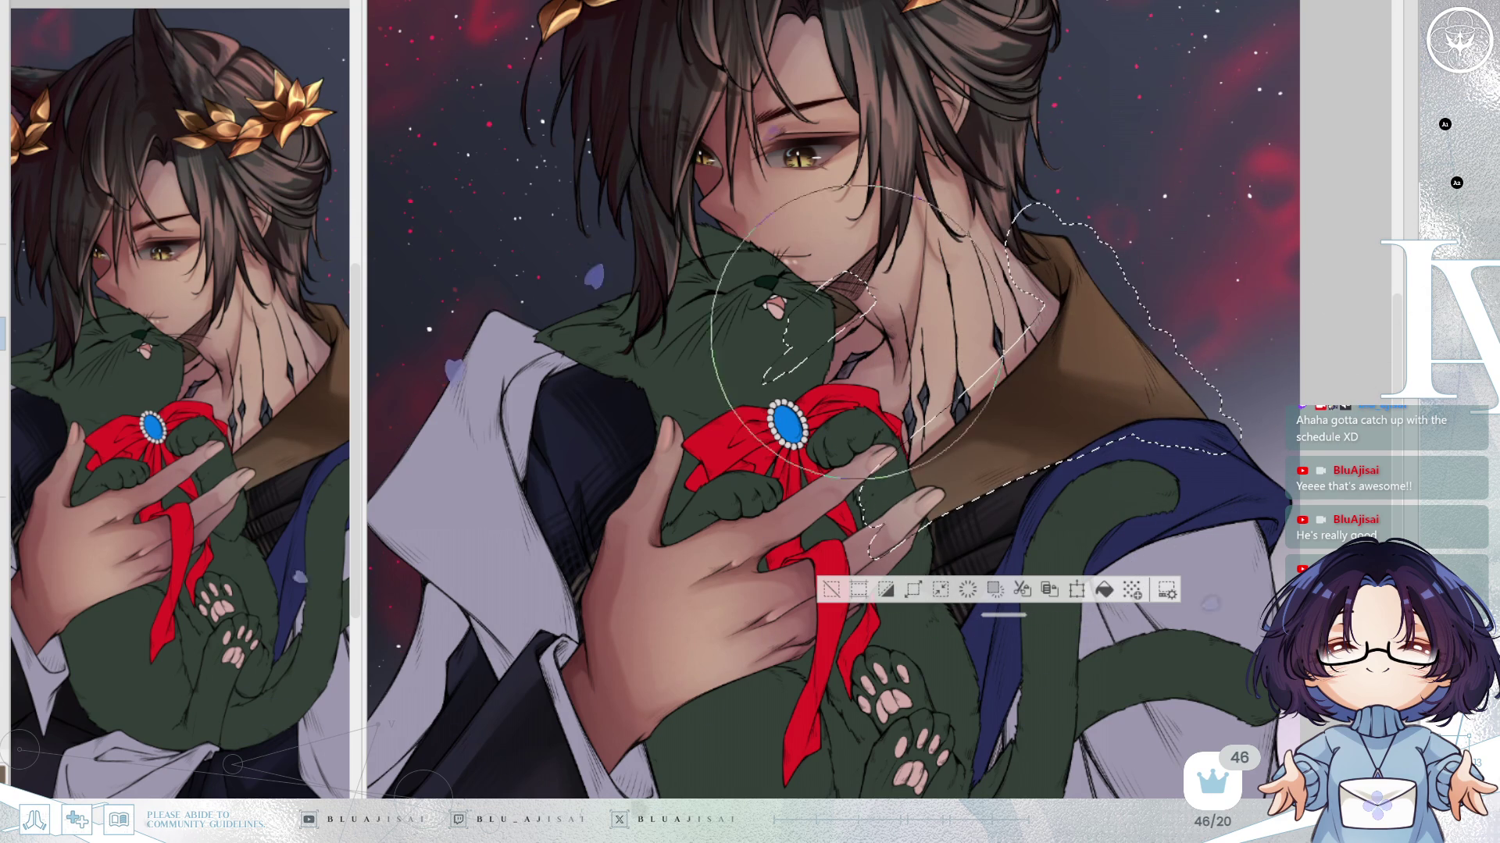
key("ctrl+Tab")
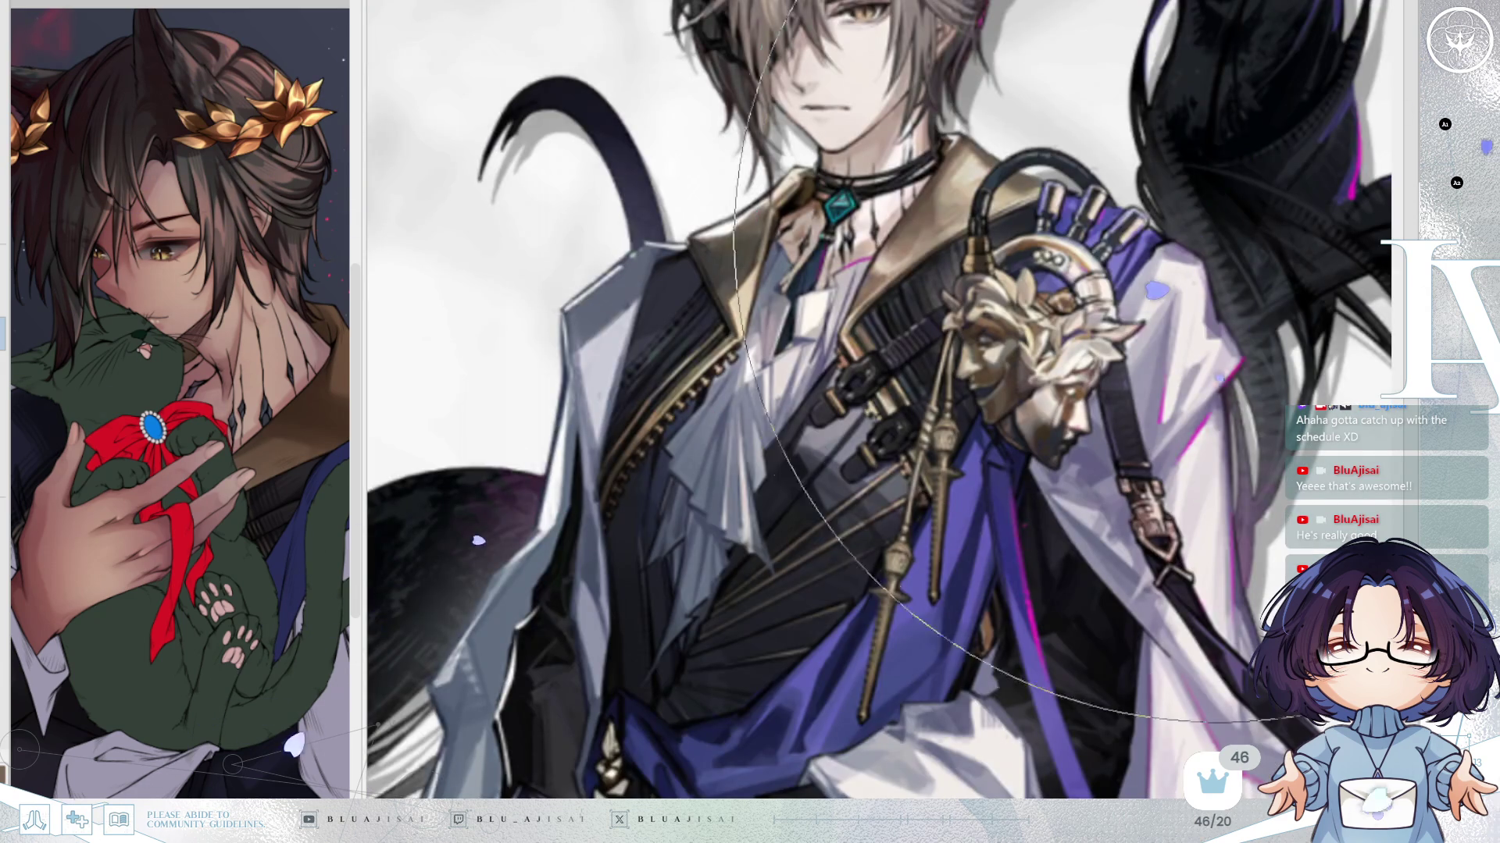
scroll(1049, 375, "up", 3)
left_click_drag(1085, 375, 1130, 466)
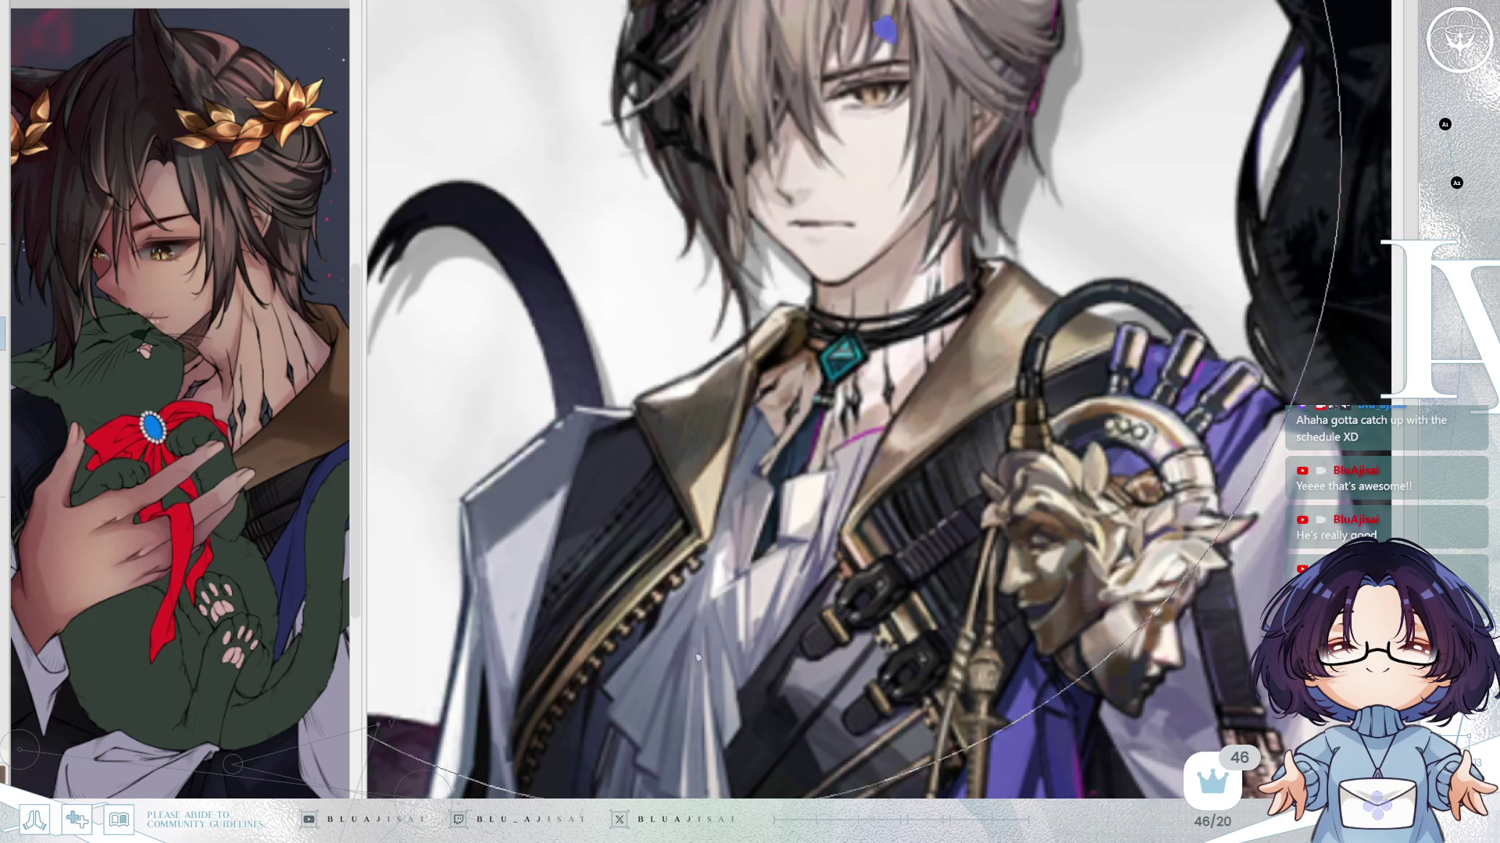
key("ctrl+Tab")
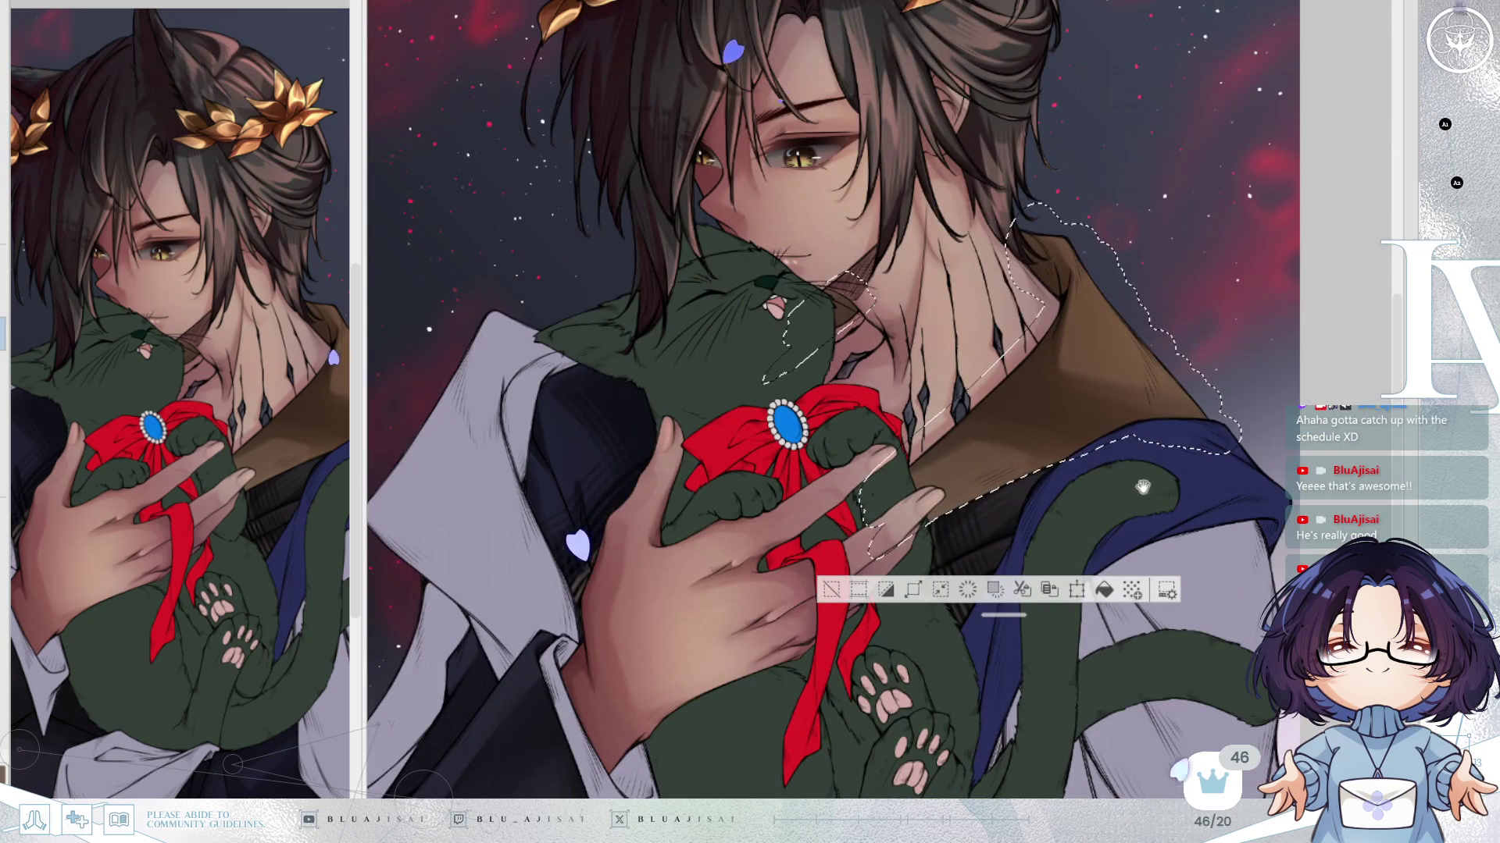
Angle the view and paint a smooth pale highlight stroke along the collar.
left_click_drag(1141, 488, 1137, 489)
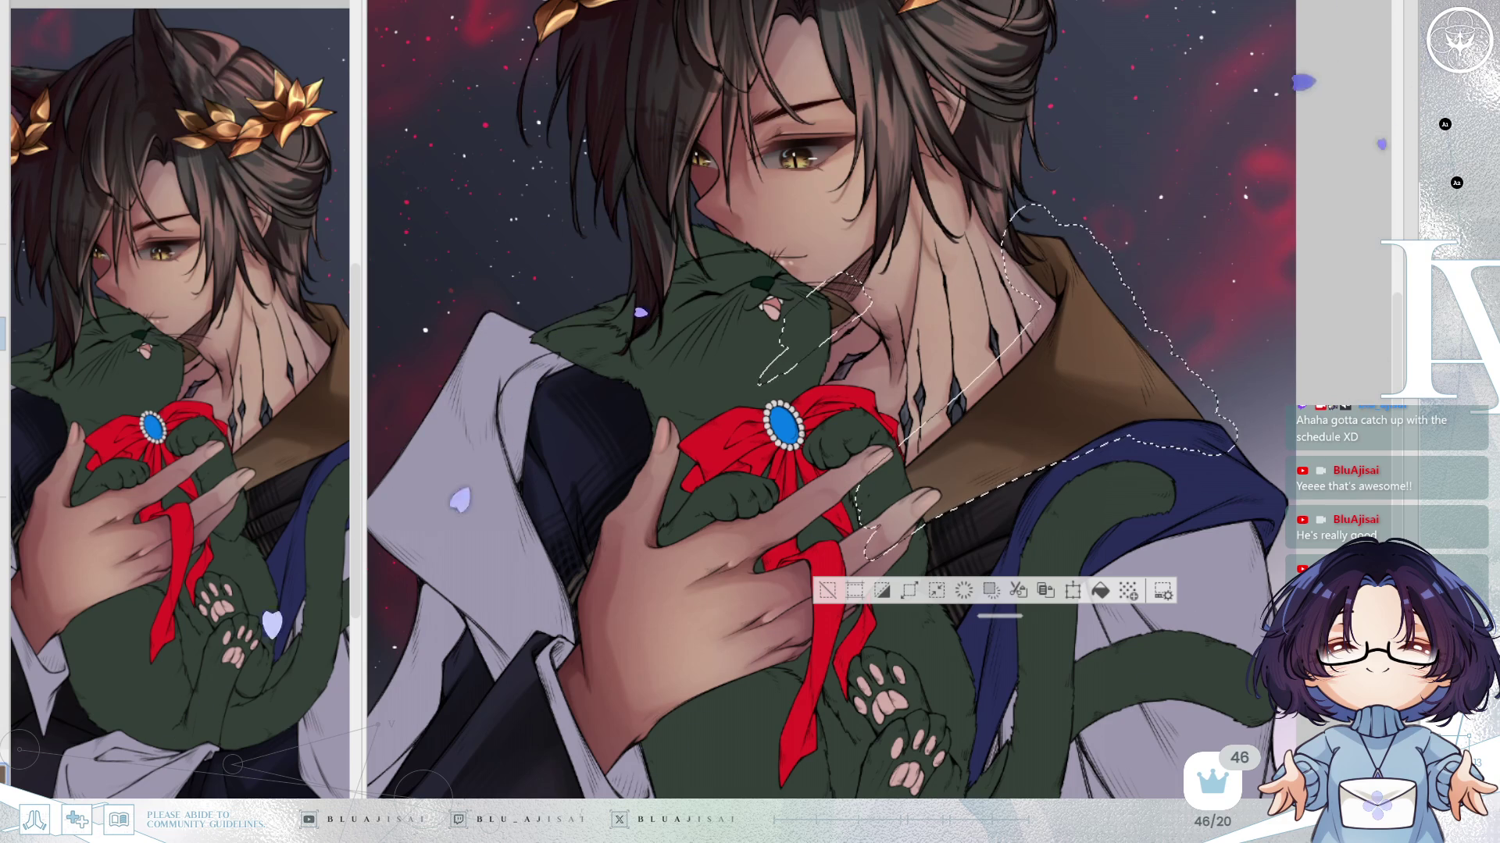
scroll(1078, 266, "up", 3)
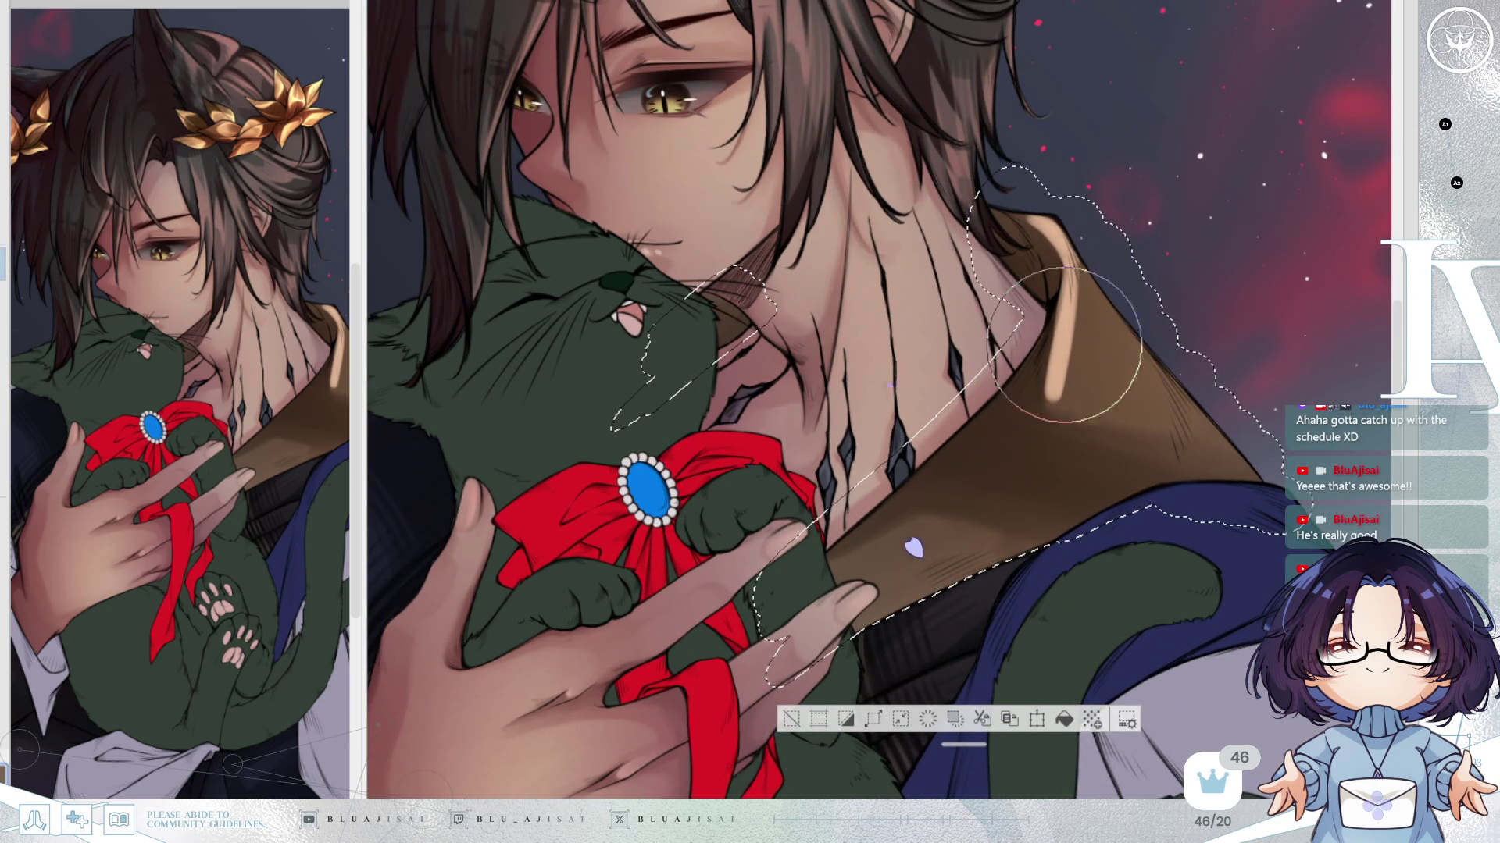
mouse_move(1158, 369)
left_mouse_down()
mouse_move(984, 334)
mouse_move(803, 469)
mouse_move(863, 351)
mouse_move(866, 308)
mouse_move(898, 320)
mouse_move(879, 351)
mouse_move(898, 383)
mouse_move(854, 351)
mouse_move(1065, 428)
mouse_move(1054, 441)
mouse_move(1089, 387)
mouse_move(1183, 376)
left_mouse_up()
left_click_drag(1055, 439, 1184, 377)
Mirror the view to review, undoing and redoing the collar highlight strokes.
left_click_drag(1304, 472, 1145, 547)
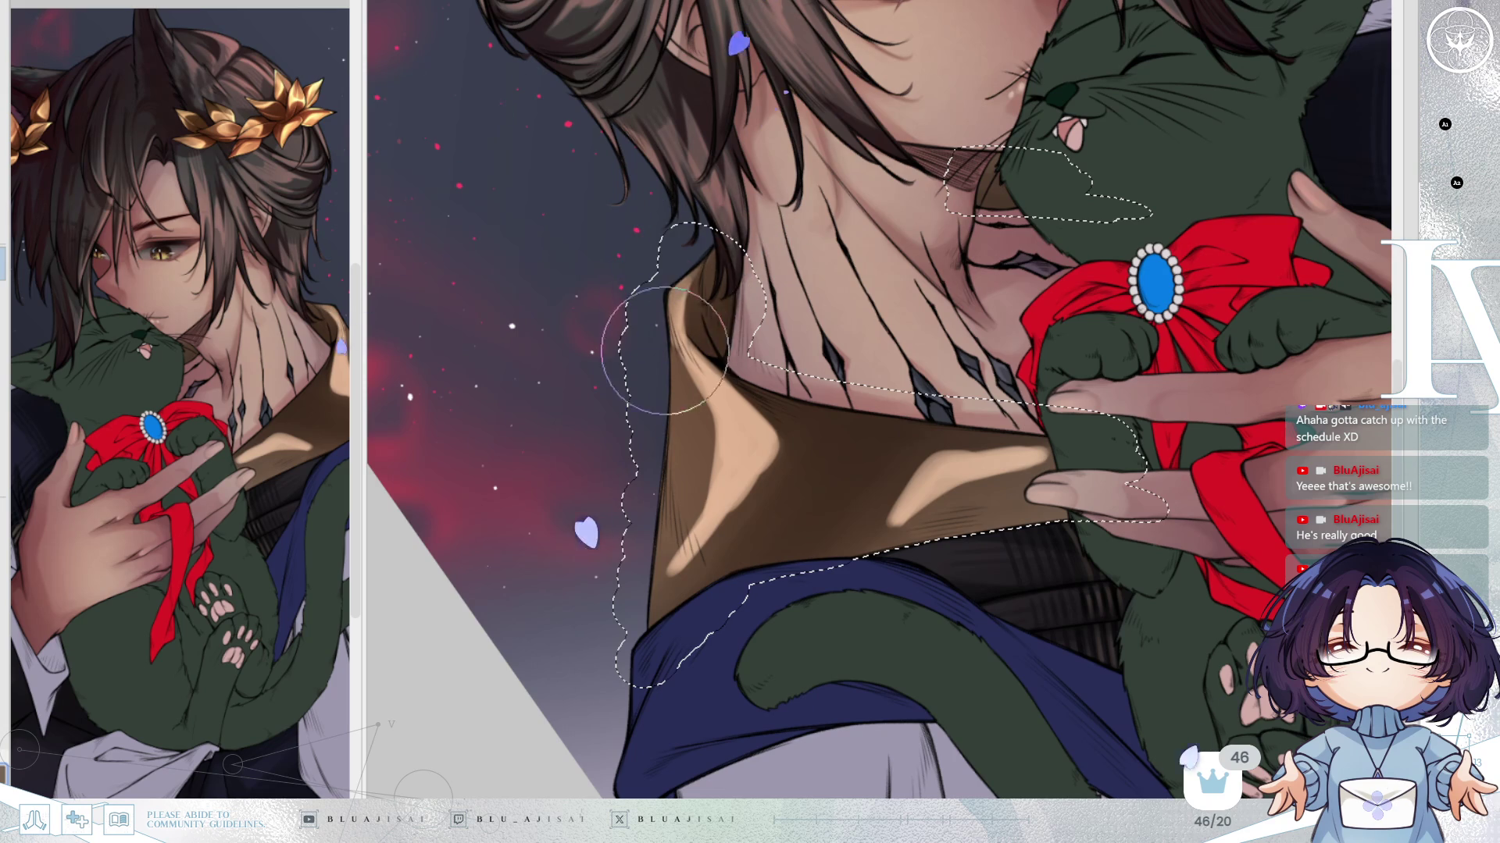
key("m")
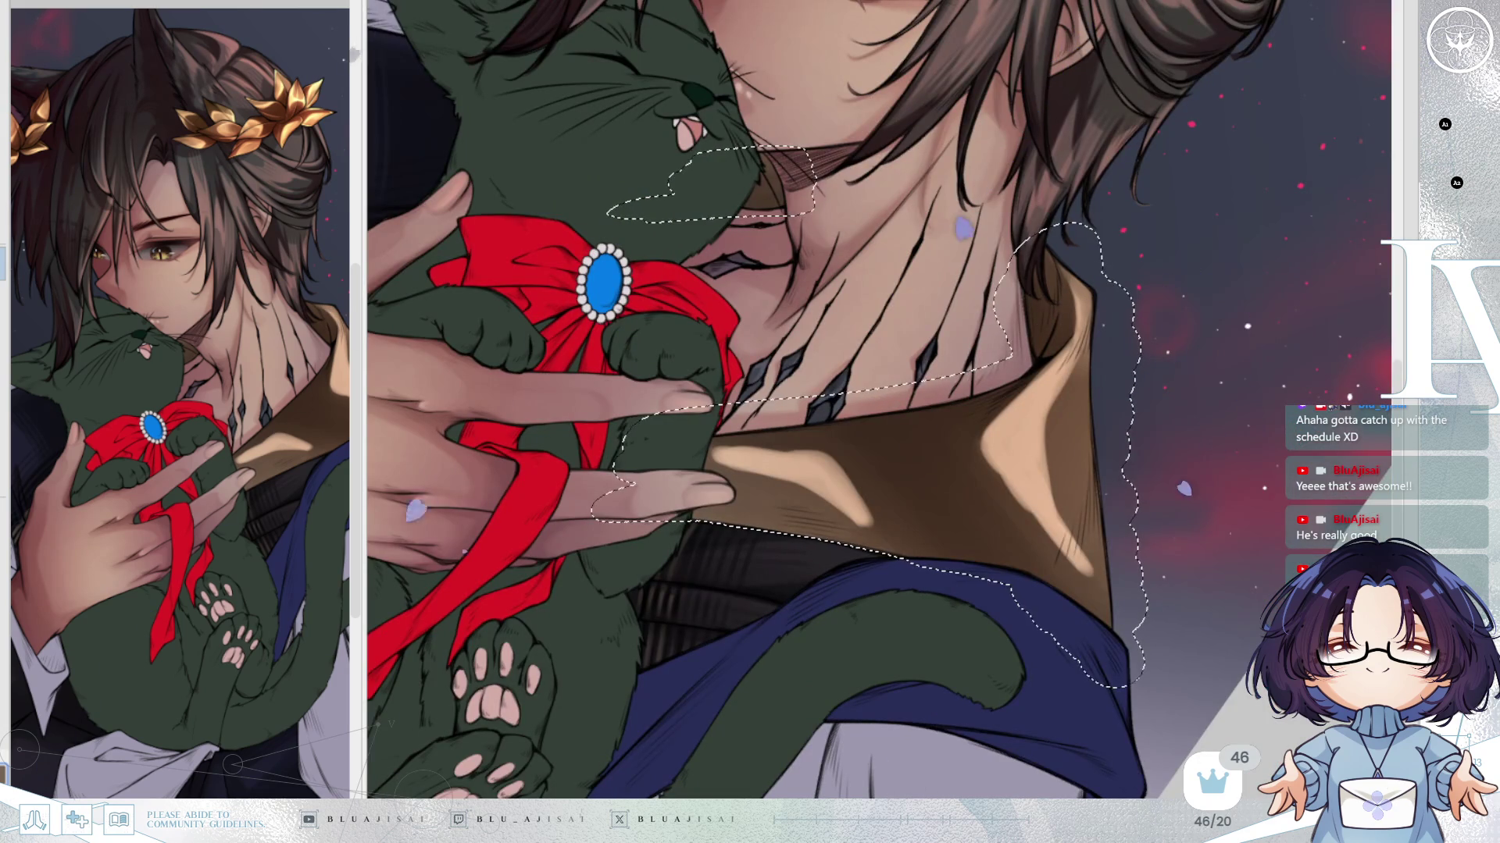
key("ctrl+z")
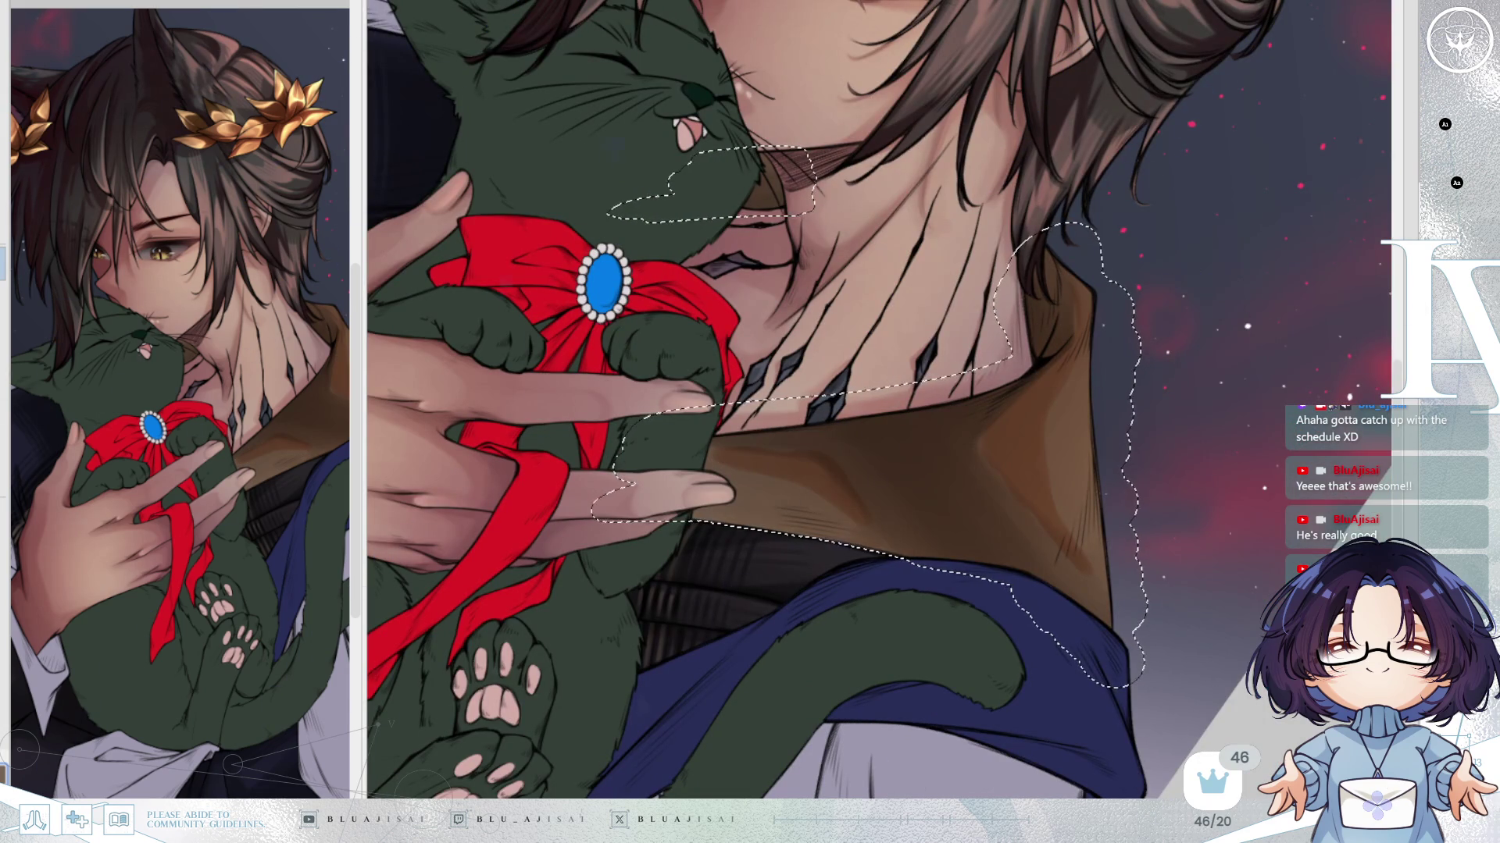
key("ctrl+y")
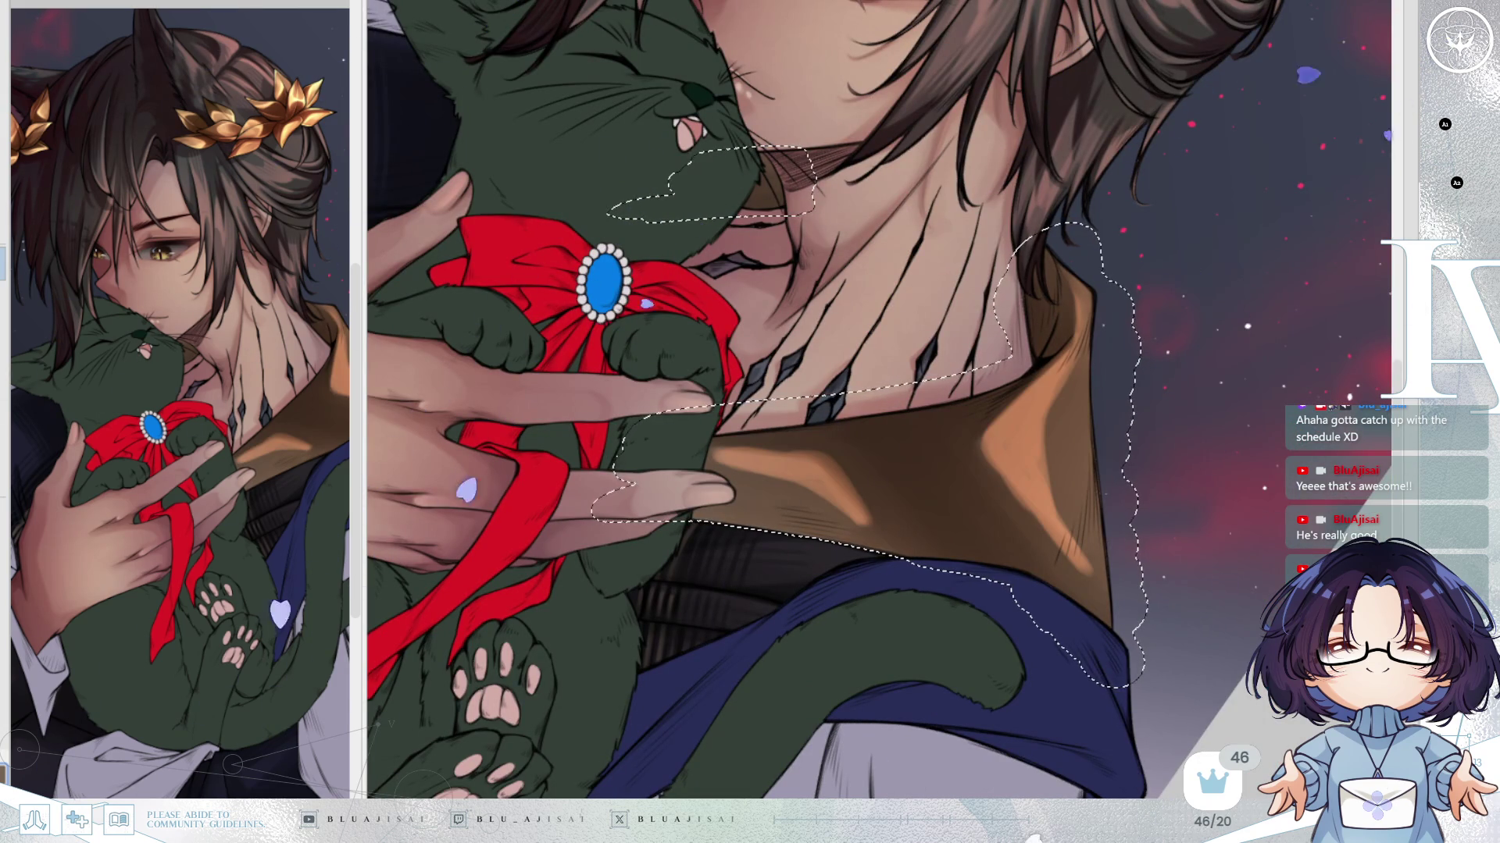
key("ctrl+y")
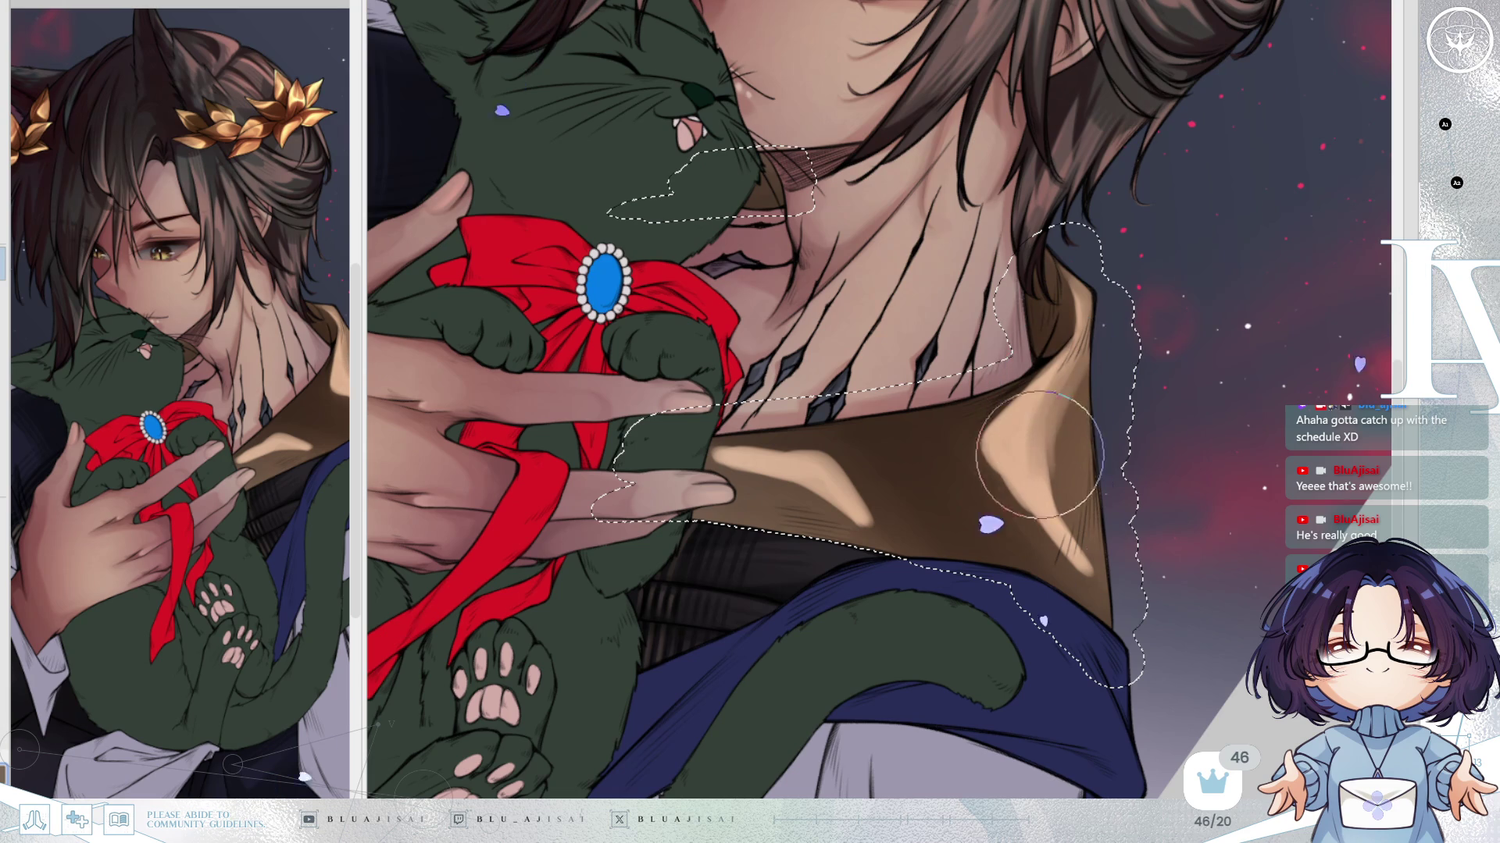
key("End")
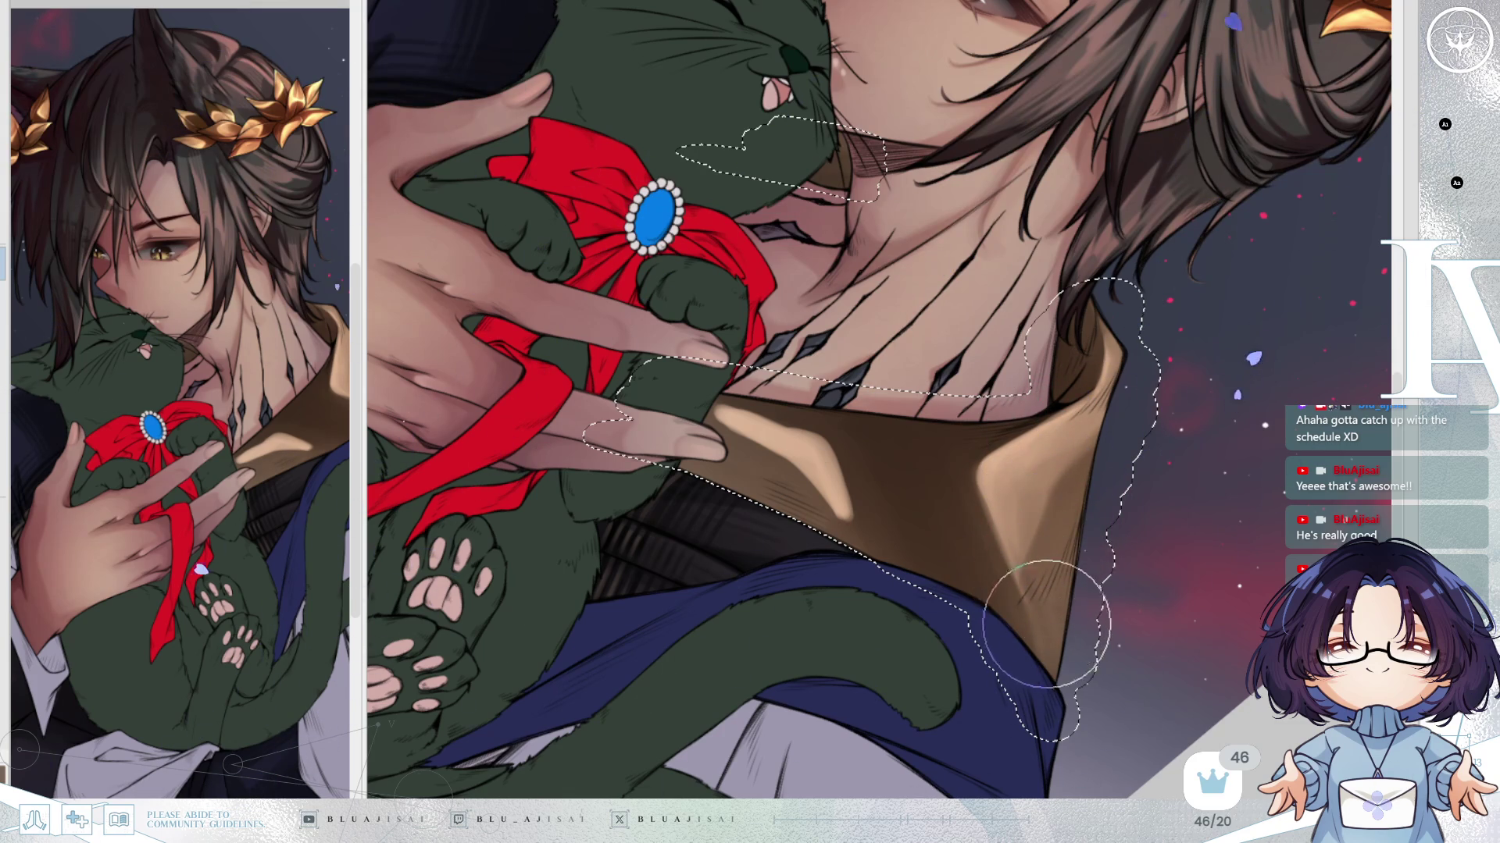
Paint a brighter, sharper highlight down the collar fold from a flipped and rotated view.
key("h")
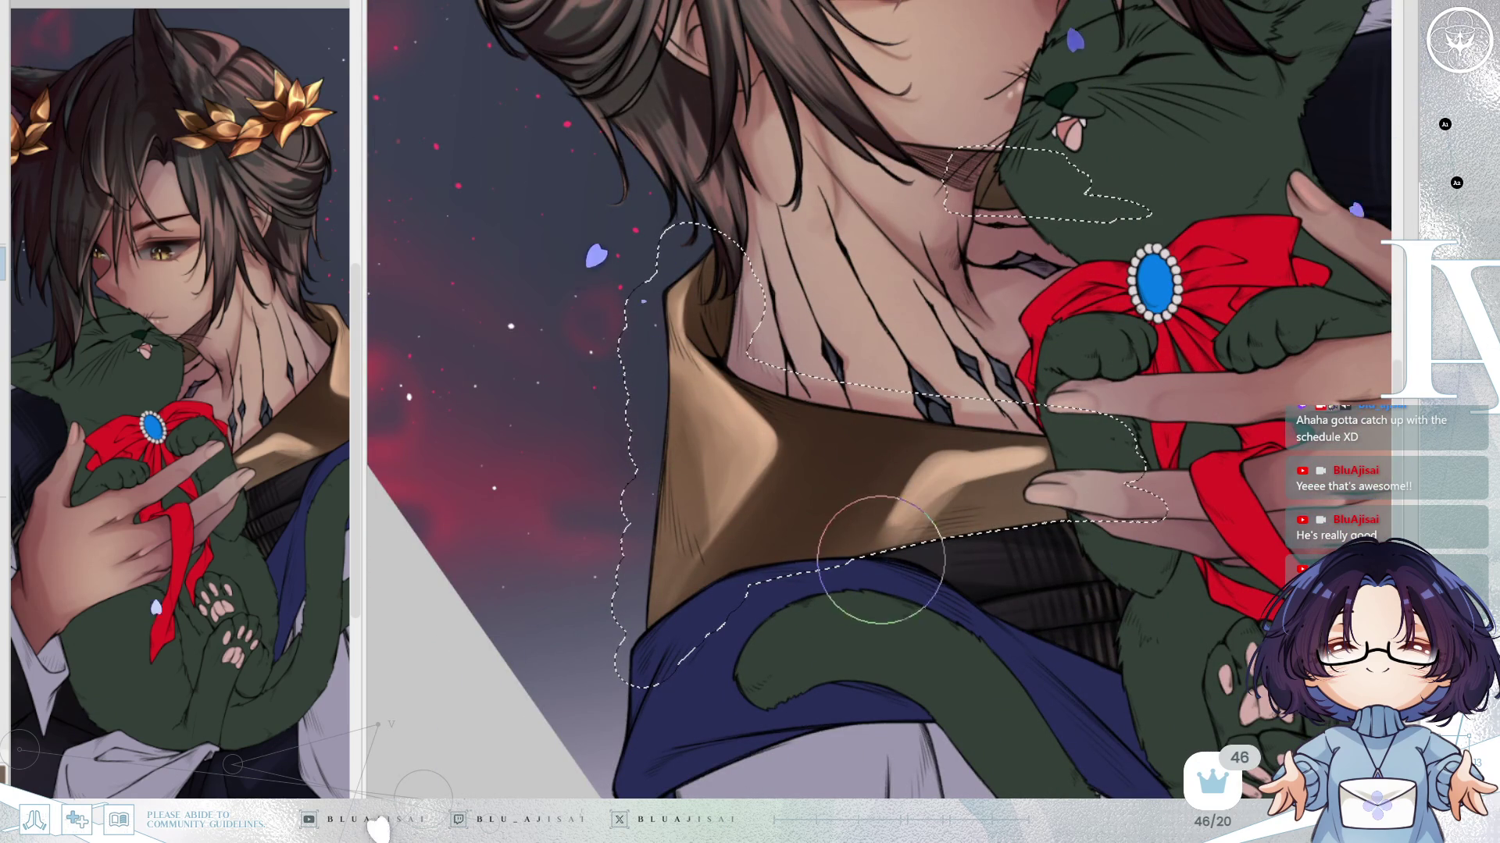
key("Delete")
key("Delete")
key("Delete")
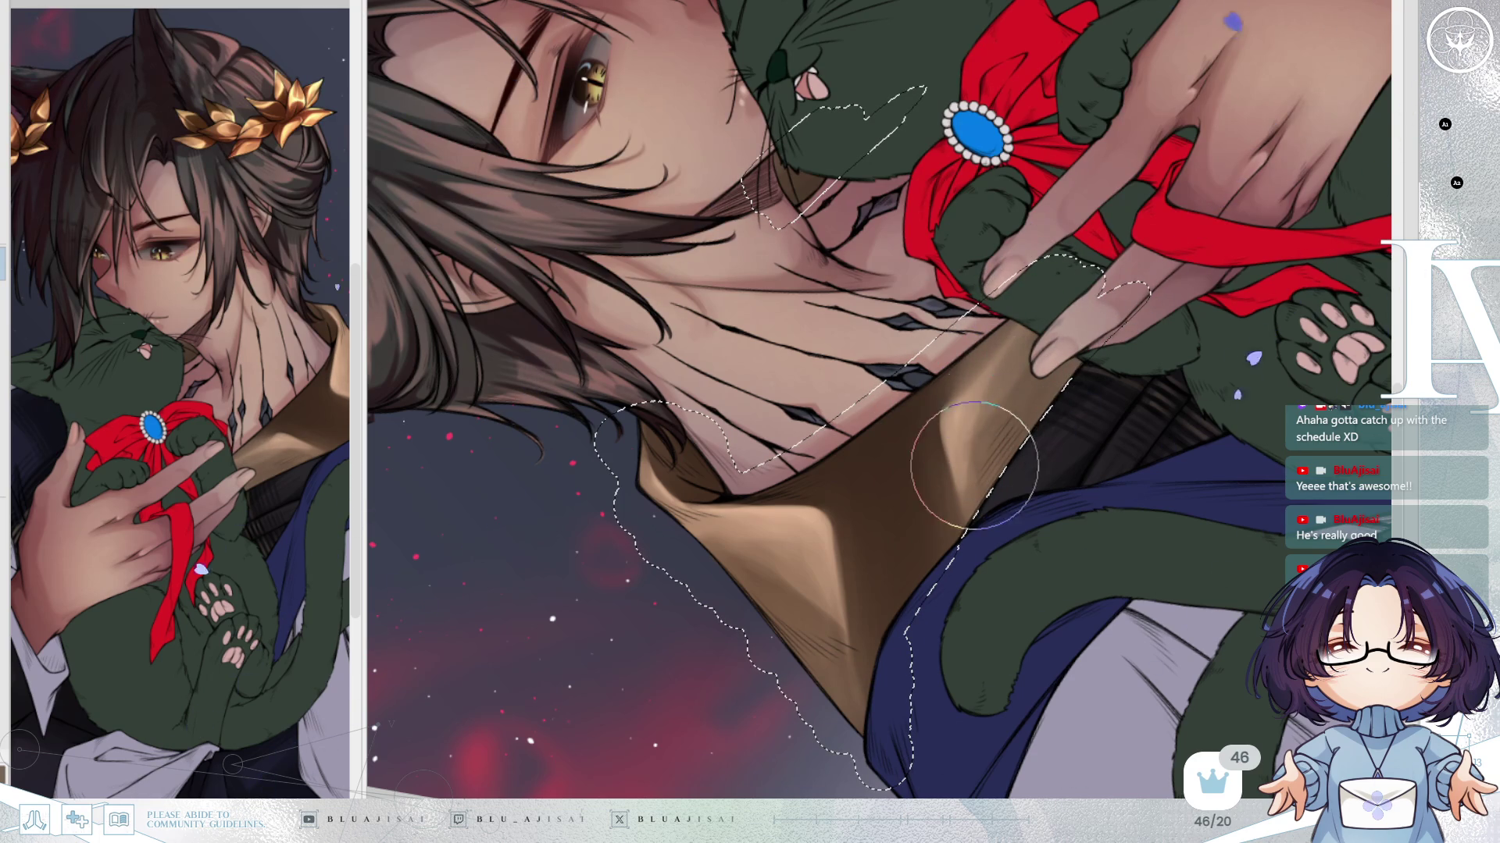
mouse_move(982, 486)
left_mouse_down()
mouse_move(941, 509)
mouse_move(1223, 335)
mouse_move(1199, 368)
mouse_move(1038, 390)
left_mouse_up()
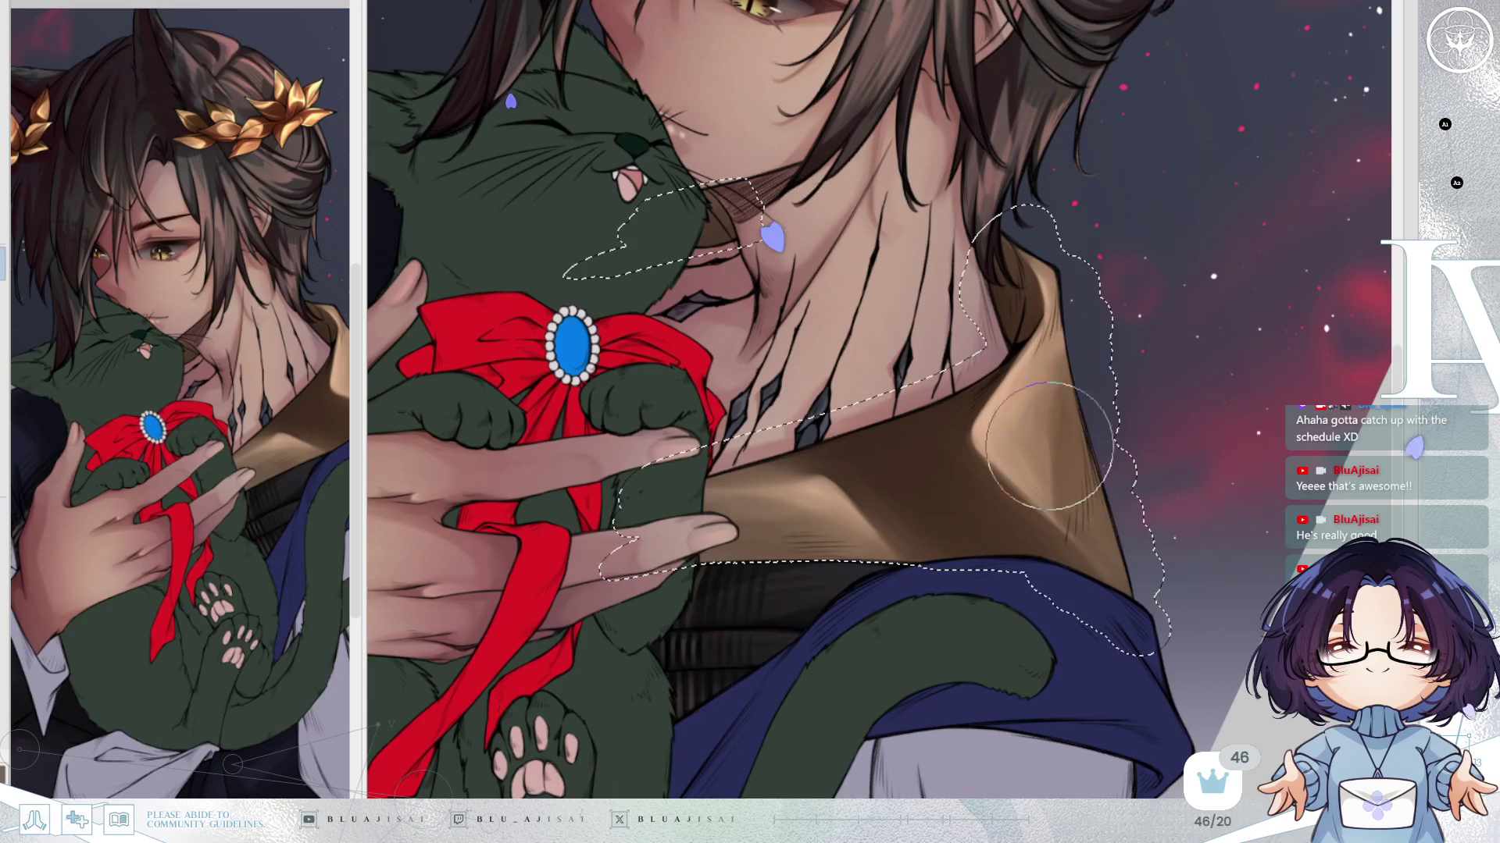
left_click_drag(1038, 456, 1210, 375)
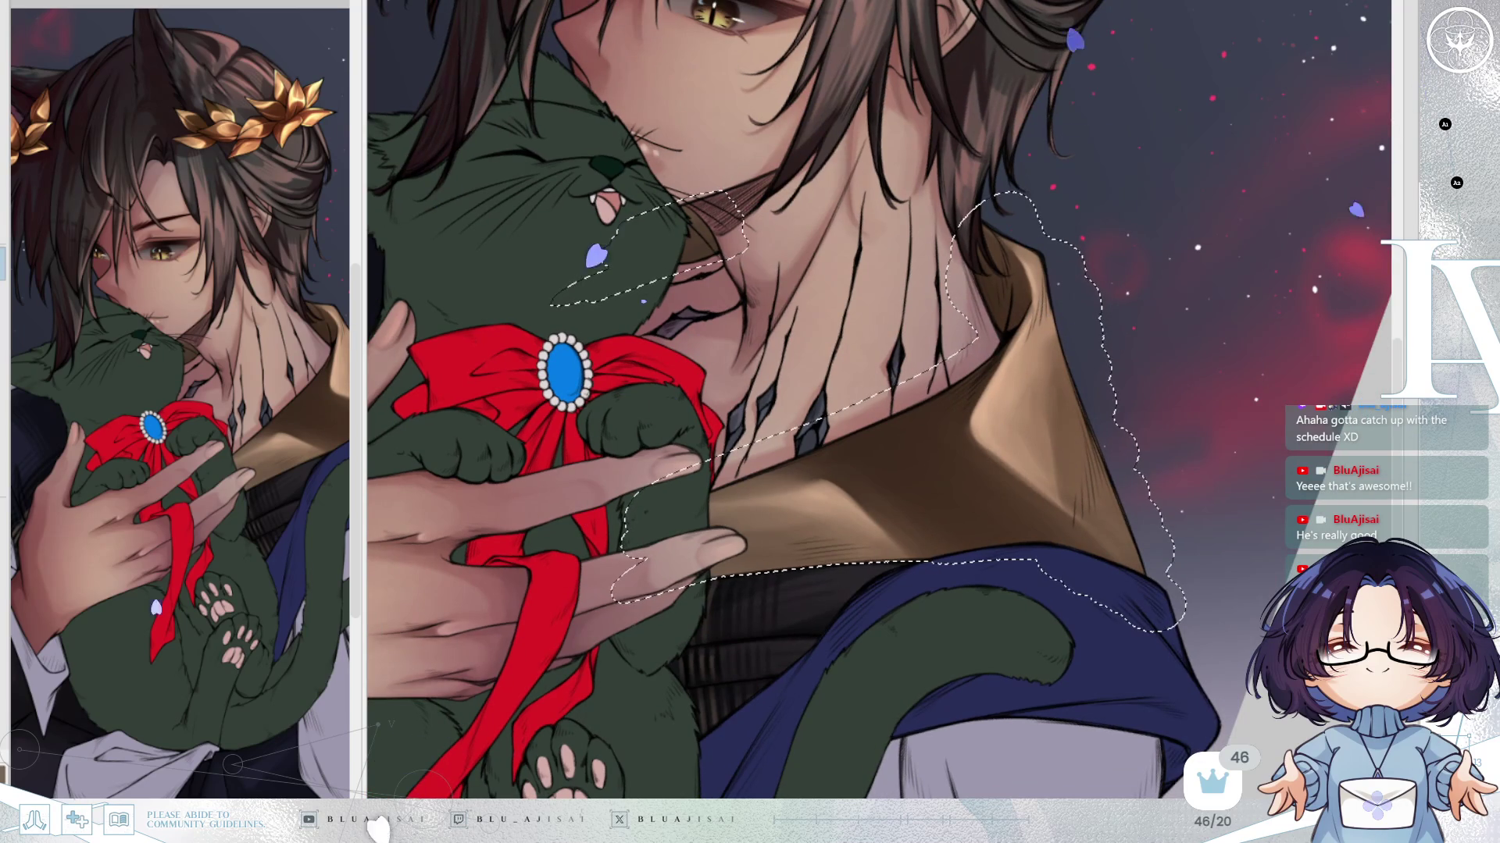
scroll(1016, 367, "up", 2)
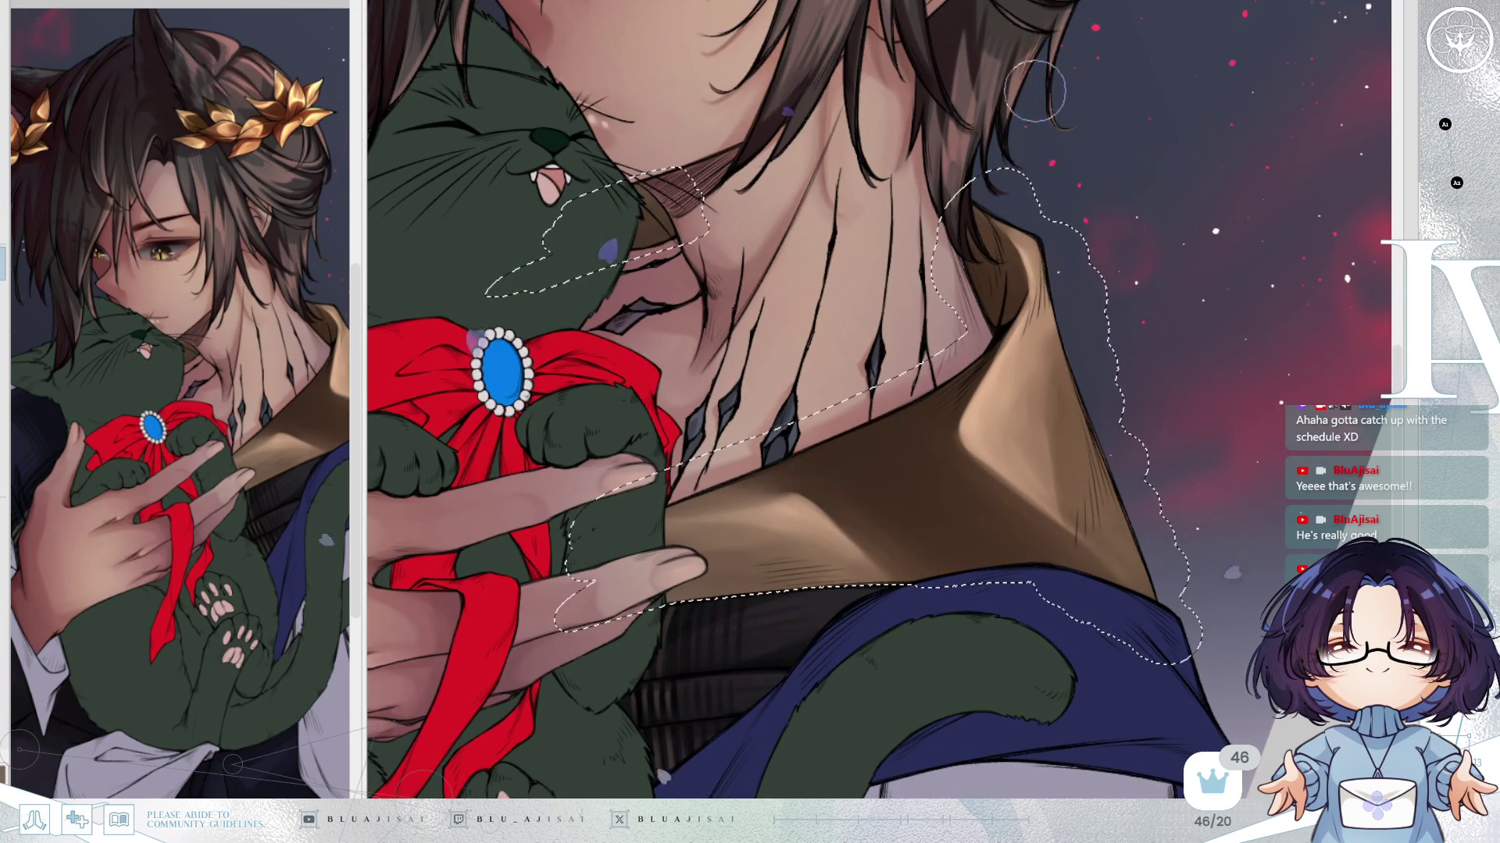
key("m")
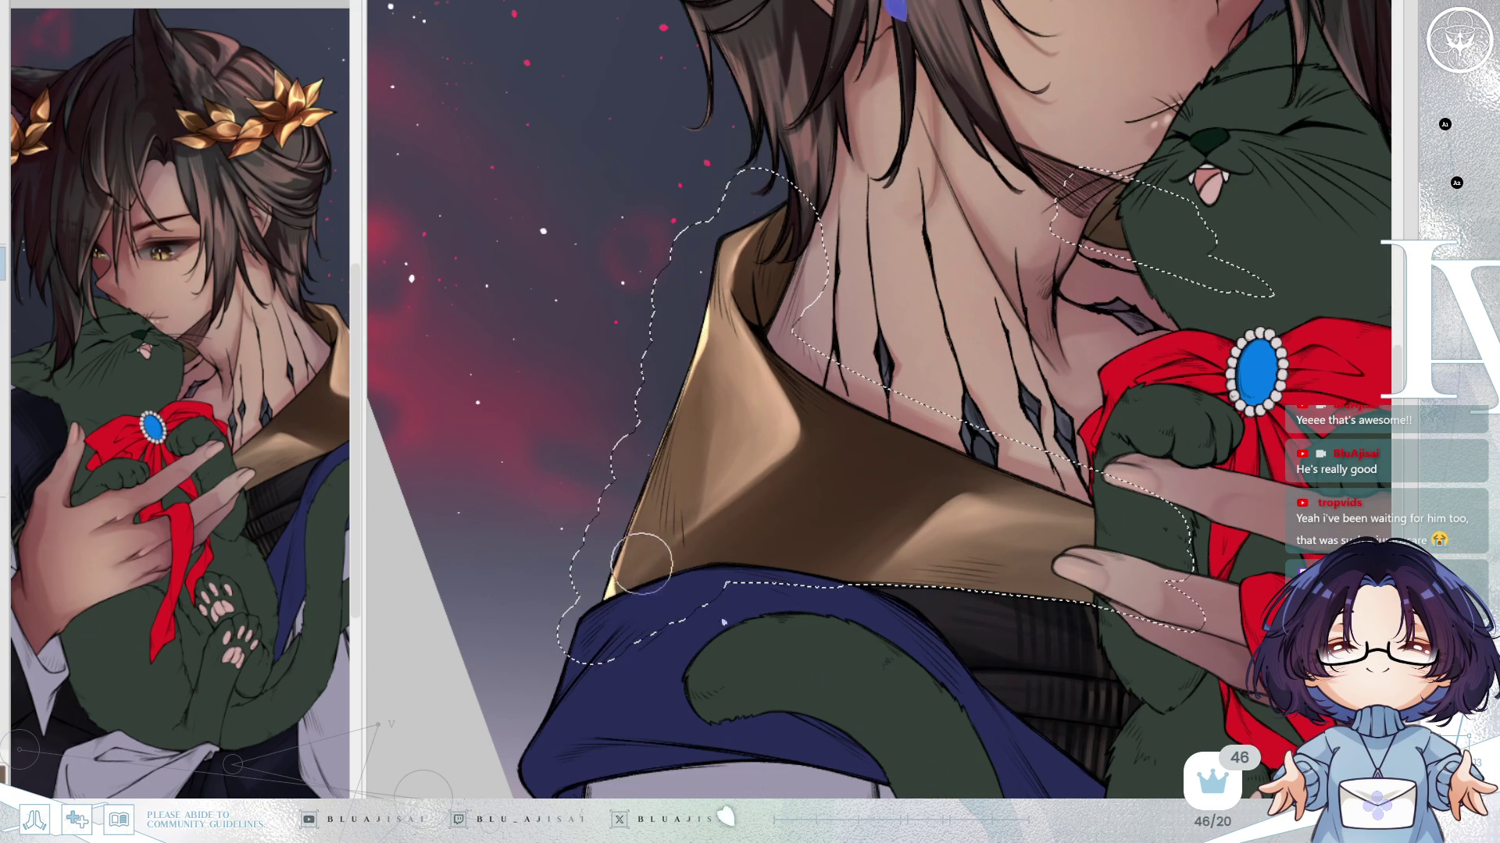
key("minus")
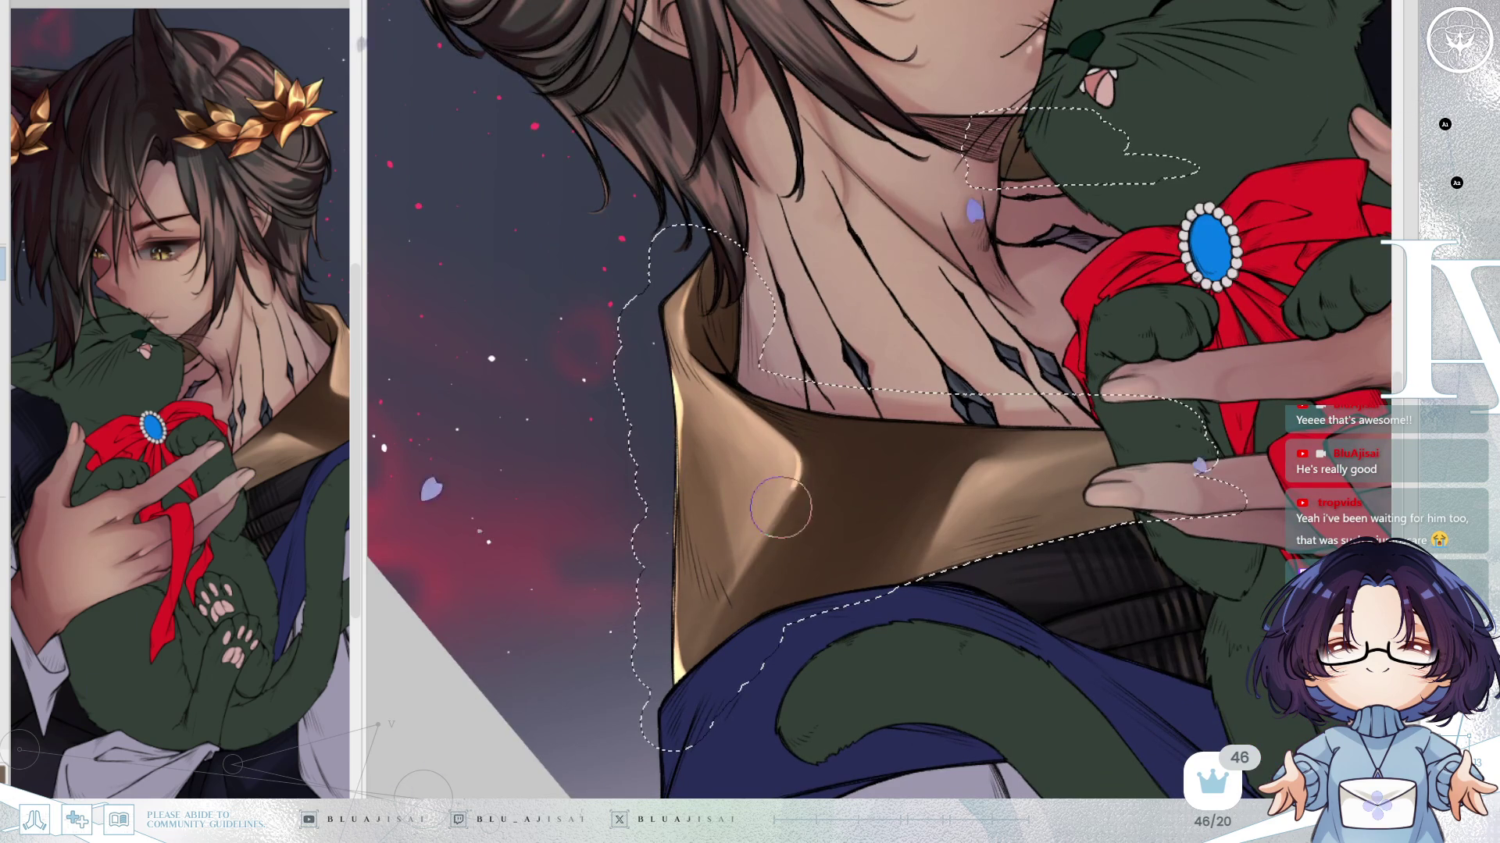
left_click_drag(798, 455, 719, 614)
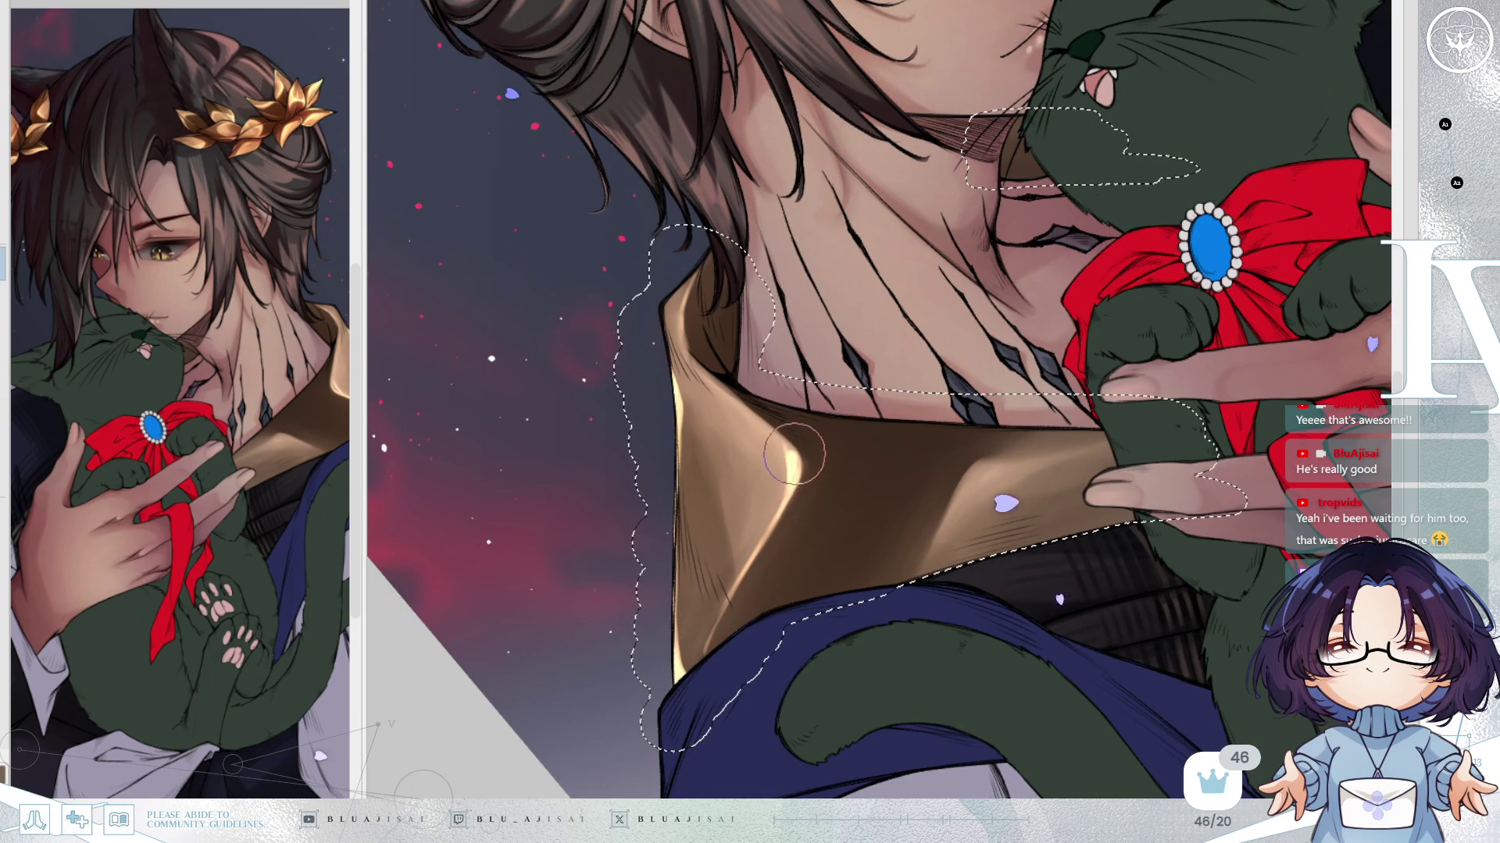
Strengthen and extend the metallic highlight streak along the gold collar beside the cat's head.
key("h")
left_click_drag(953, 435, 962, 460)
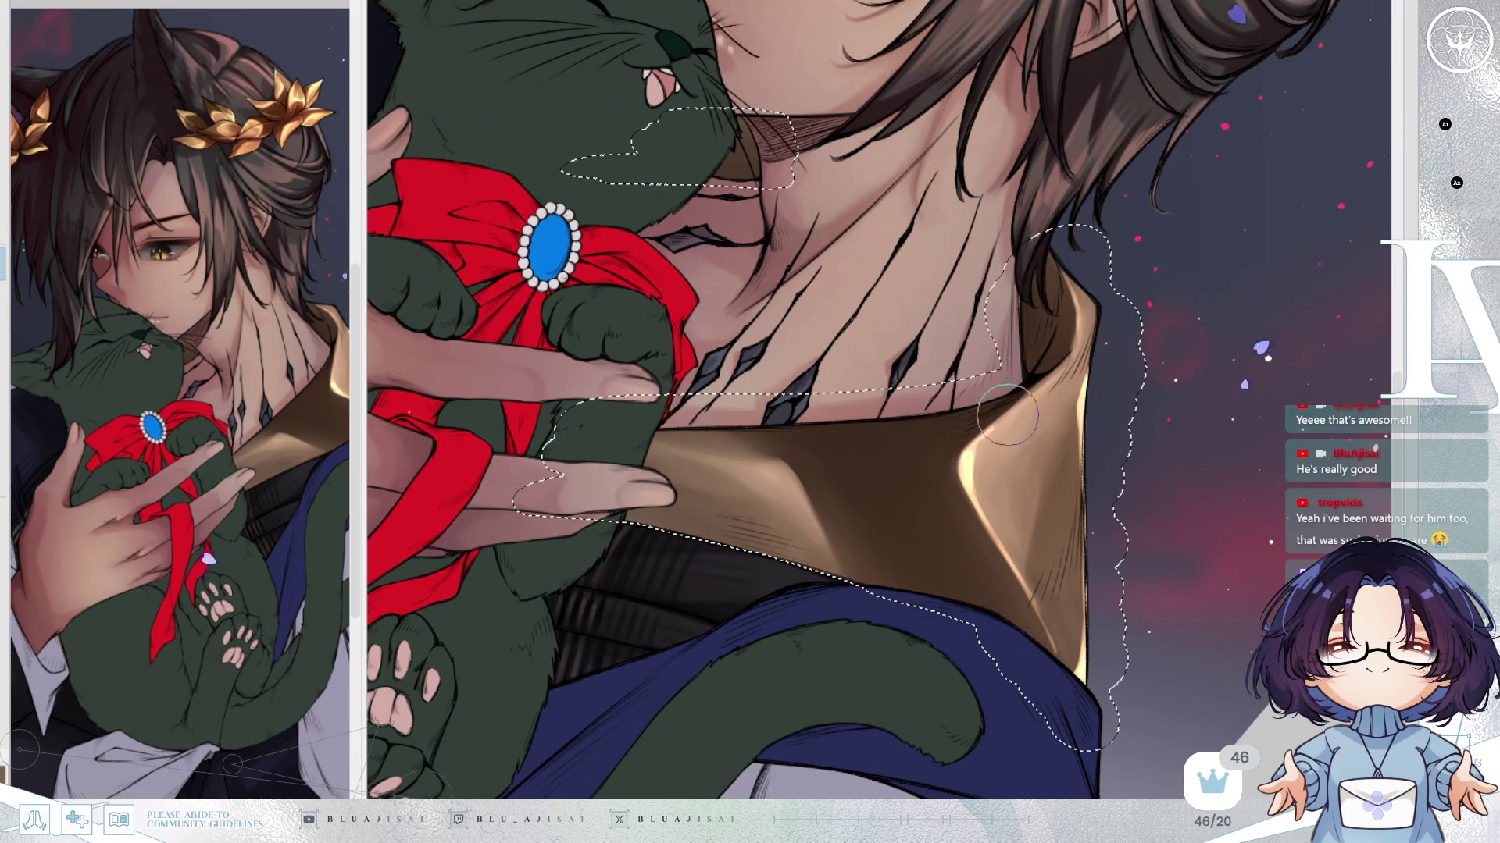
mouse_move(1071, 363)
left_mouse_down()
mouse_move(878, 542)
mouse_move(855, 589)
mouse_move(878, 547)
mouse_move(913, 537)
mouse_move(977, 401)
mouse_move(1013, 455)
left_mouse_up()
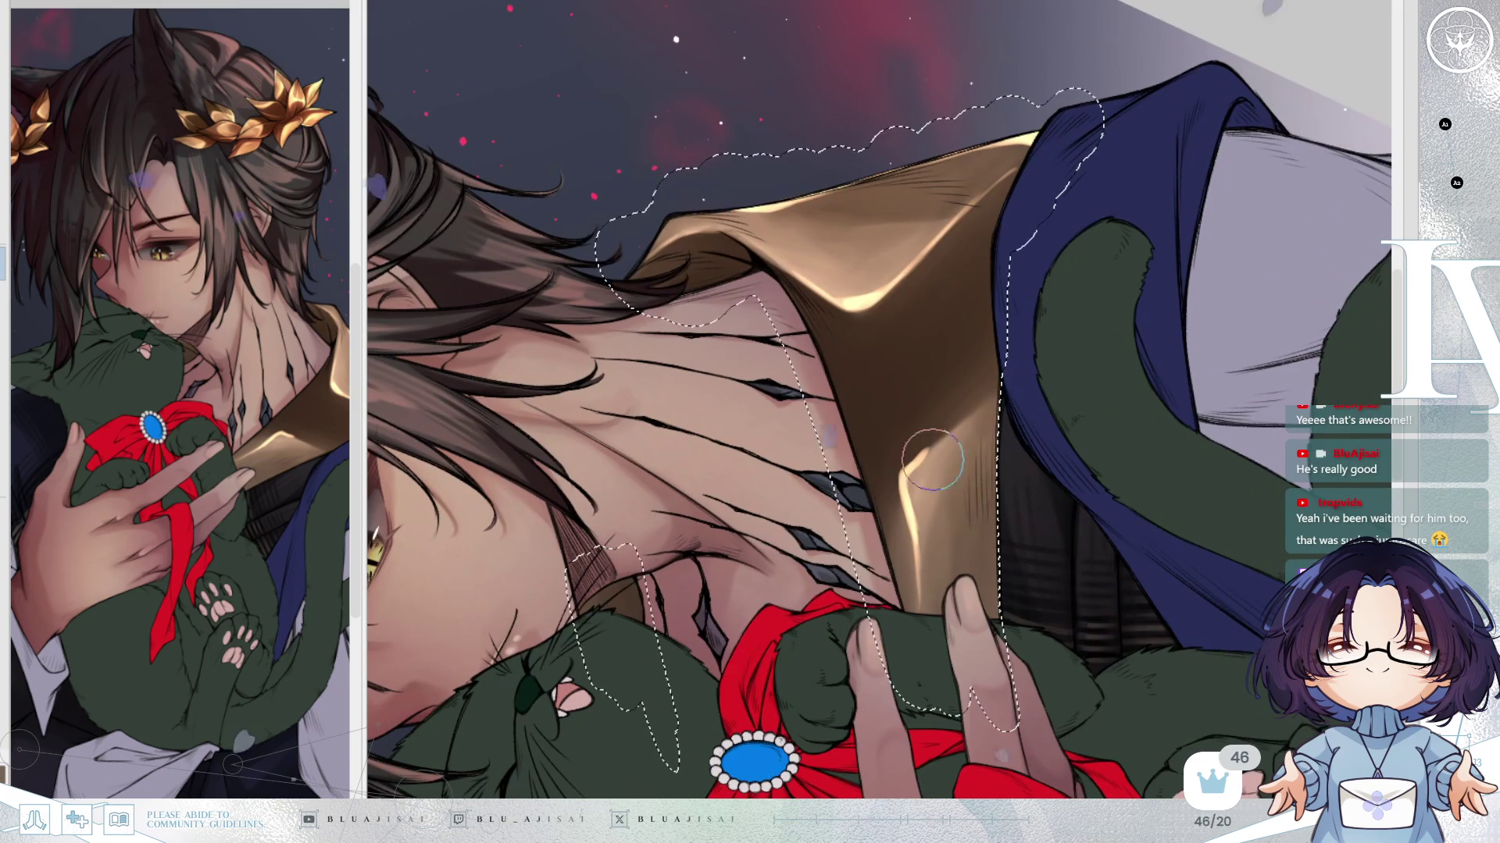
mouse_move(909, 467)
left_mouse_down()
mouse_move(977, 414)
mouse_move(913, 486)
left_mouse_up()
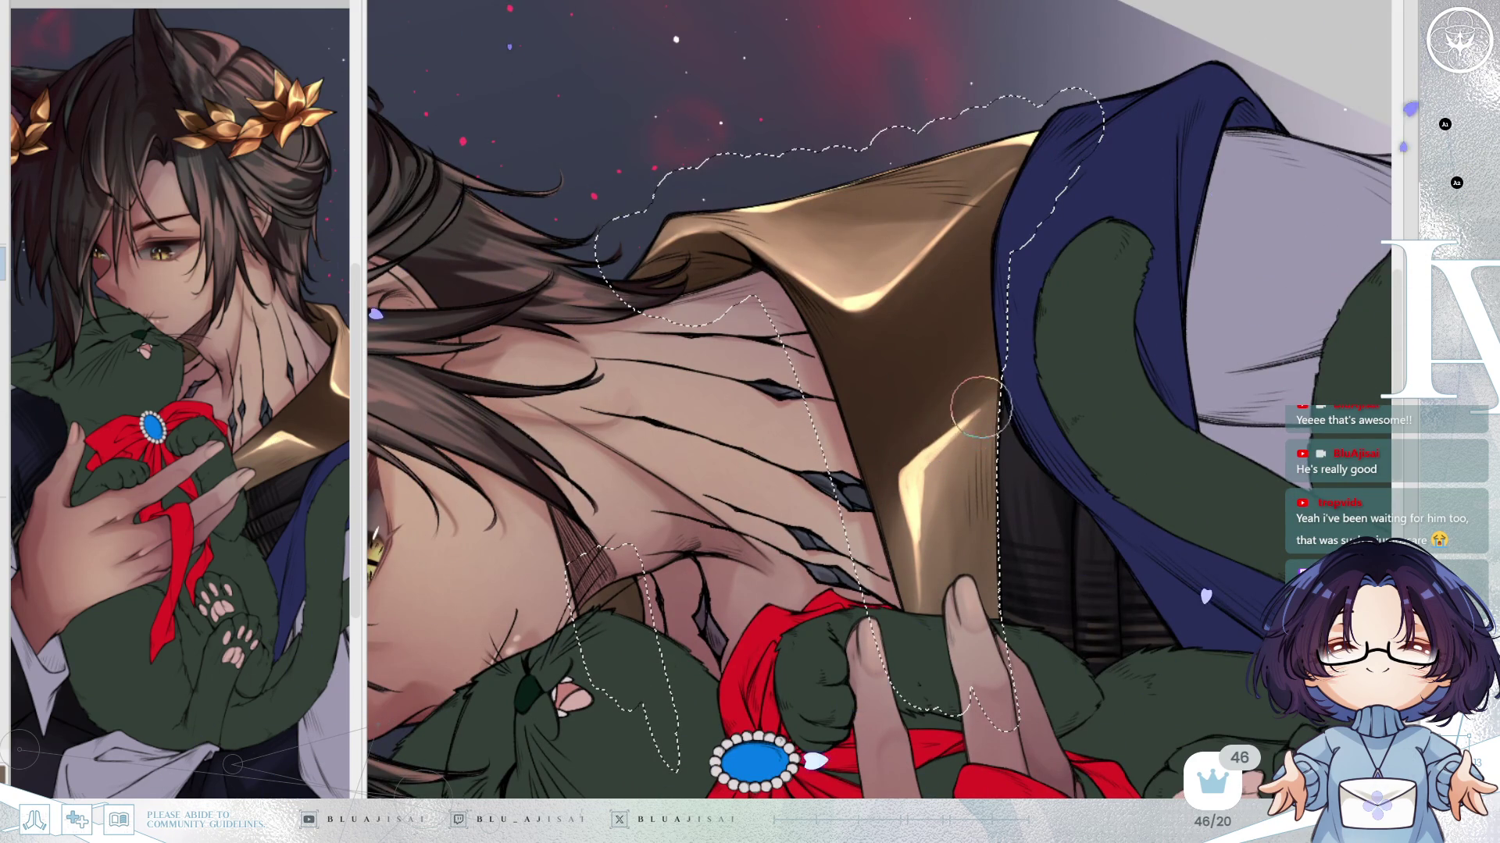
key("End")
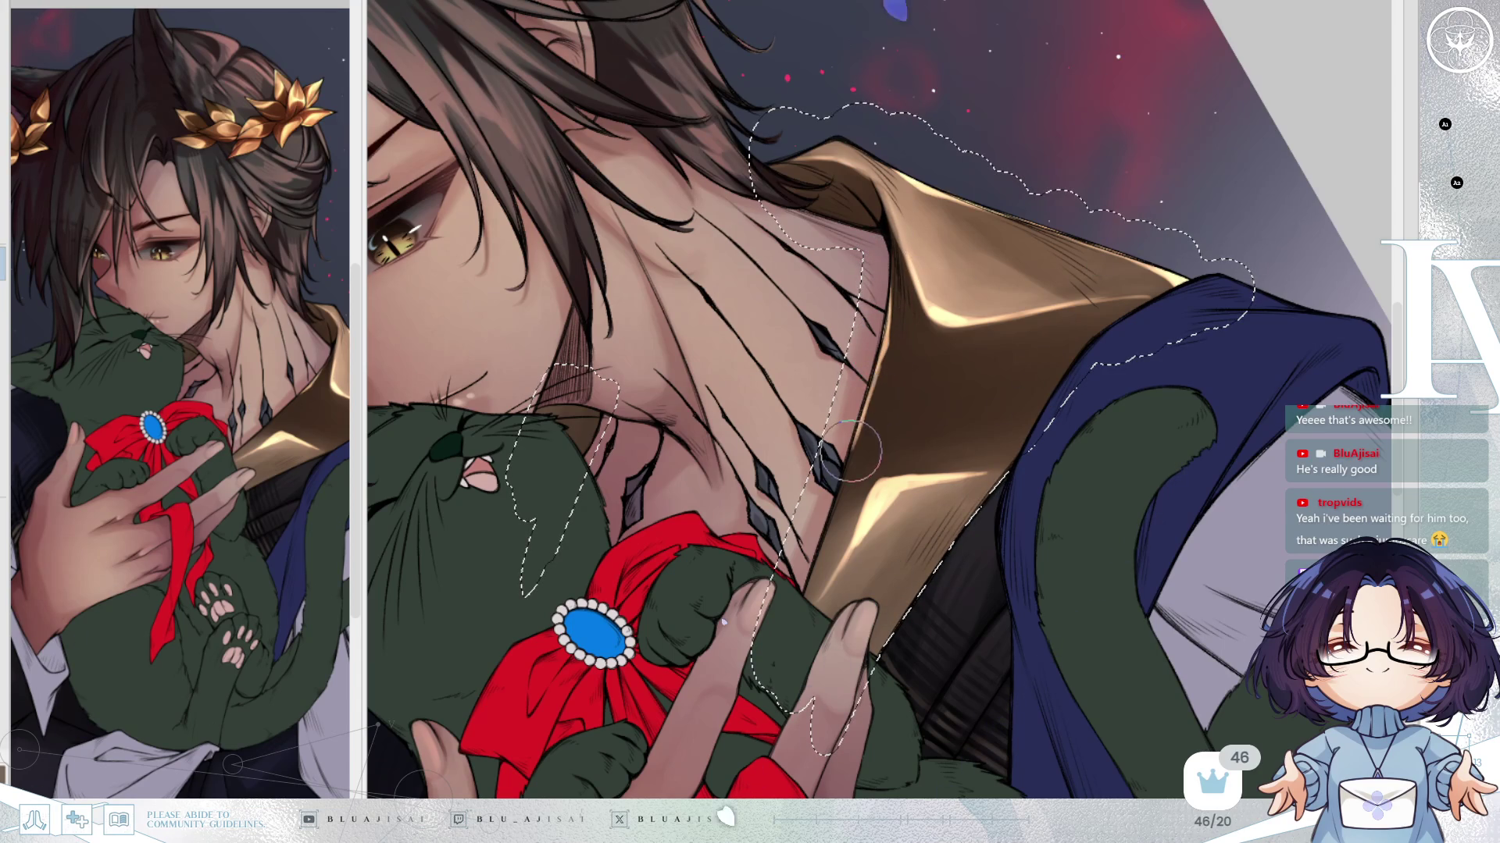
key("minus")
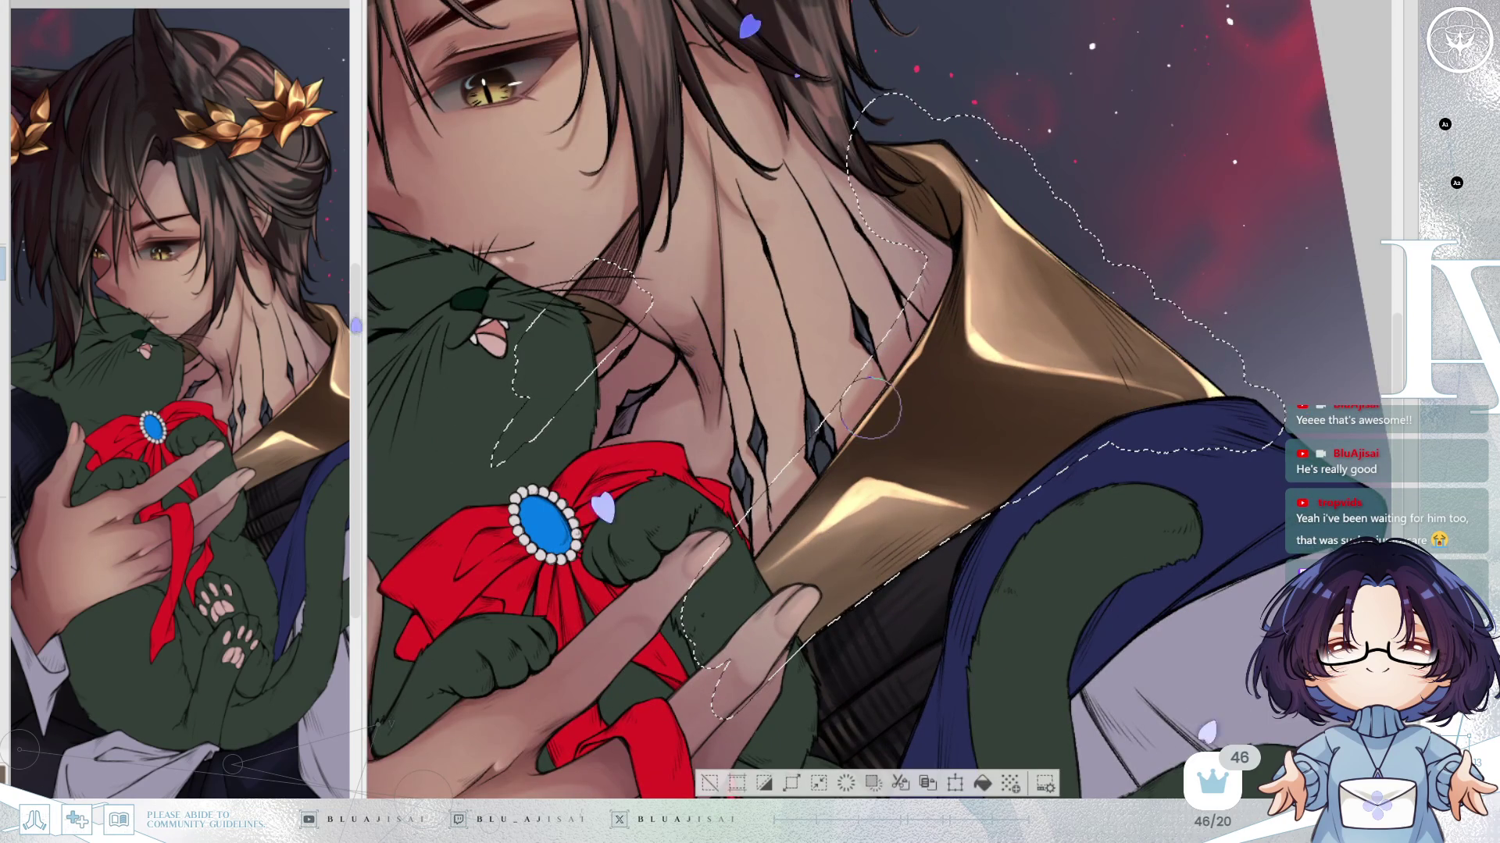
key("bracketright")
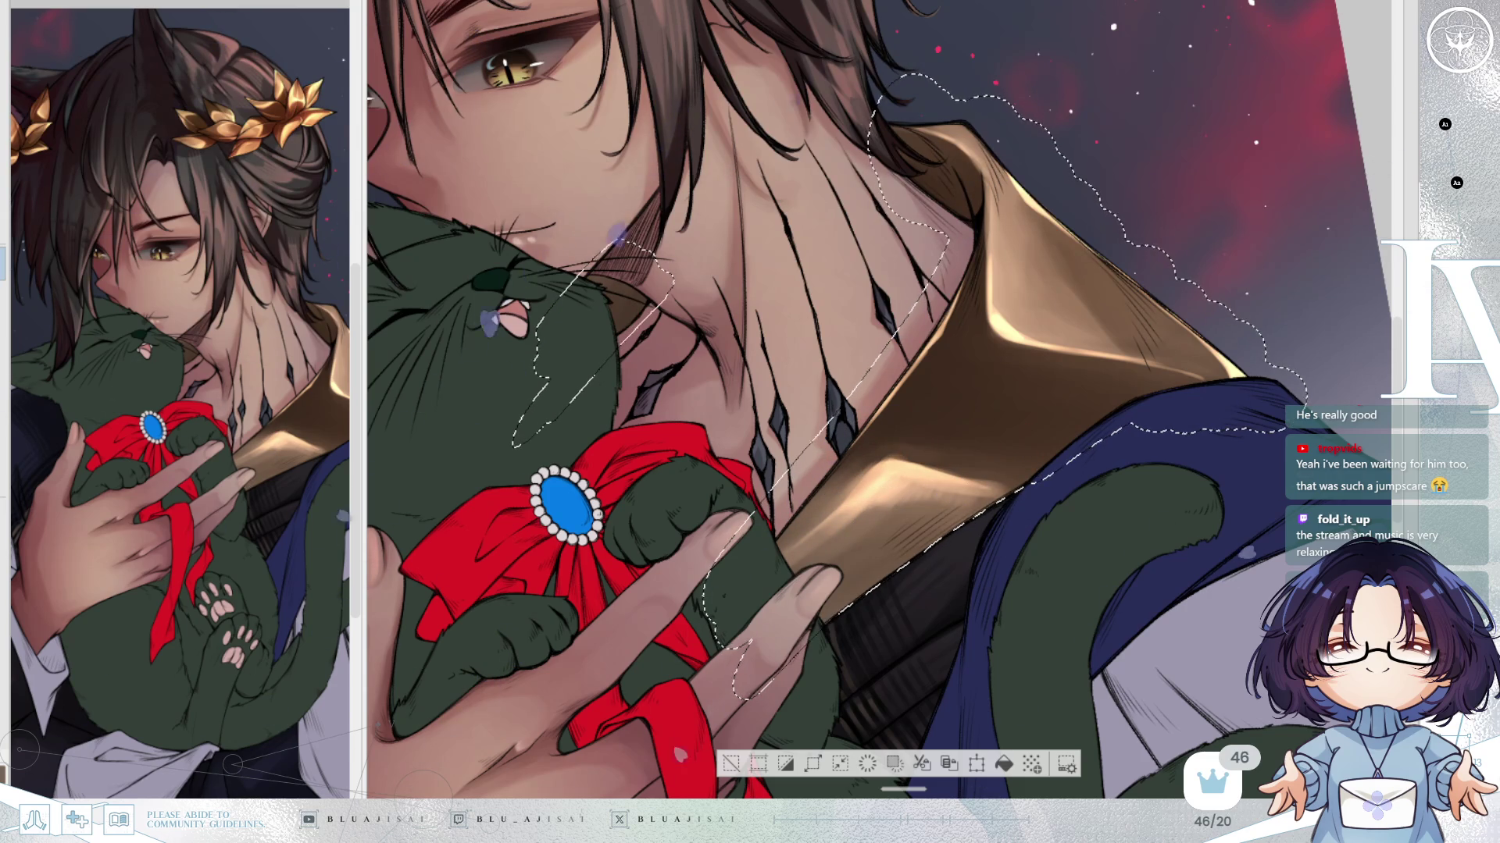
Rotate the view around the collar and enlarge the brush for broader airbrush shading.
key("minus")
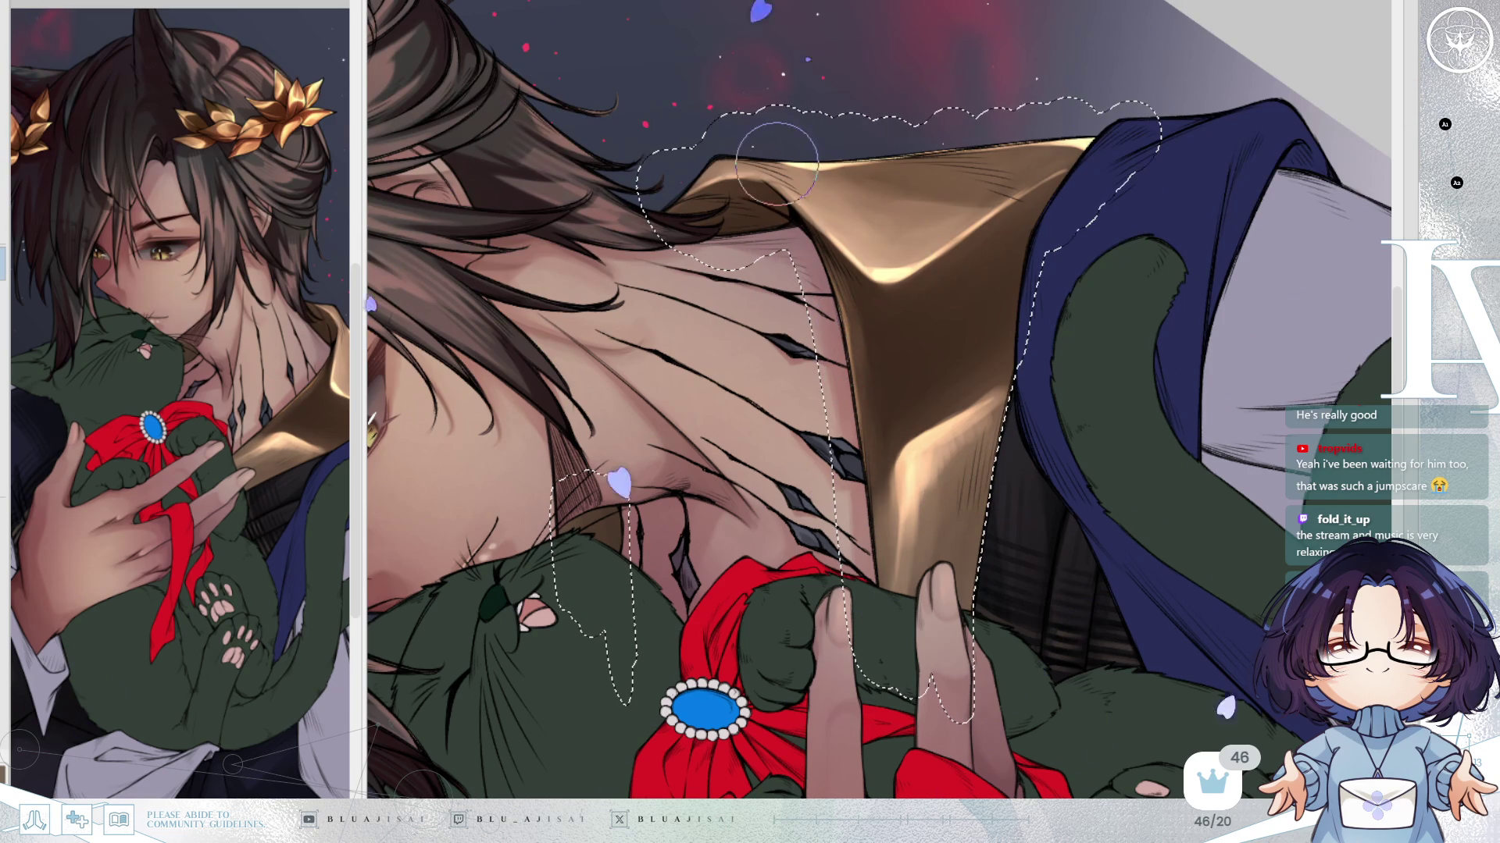
left_click_drag(786, 177, 751, 67)
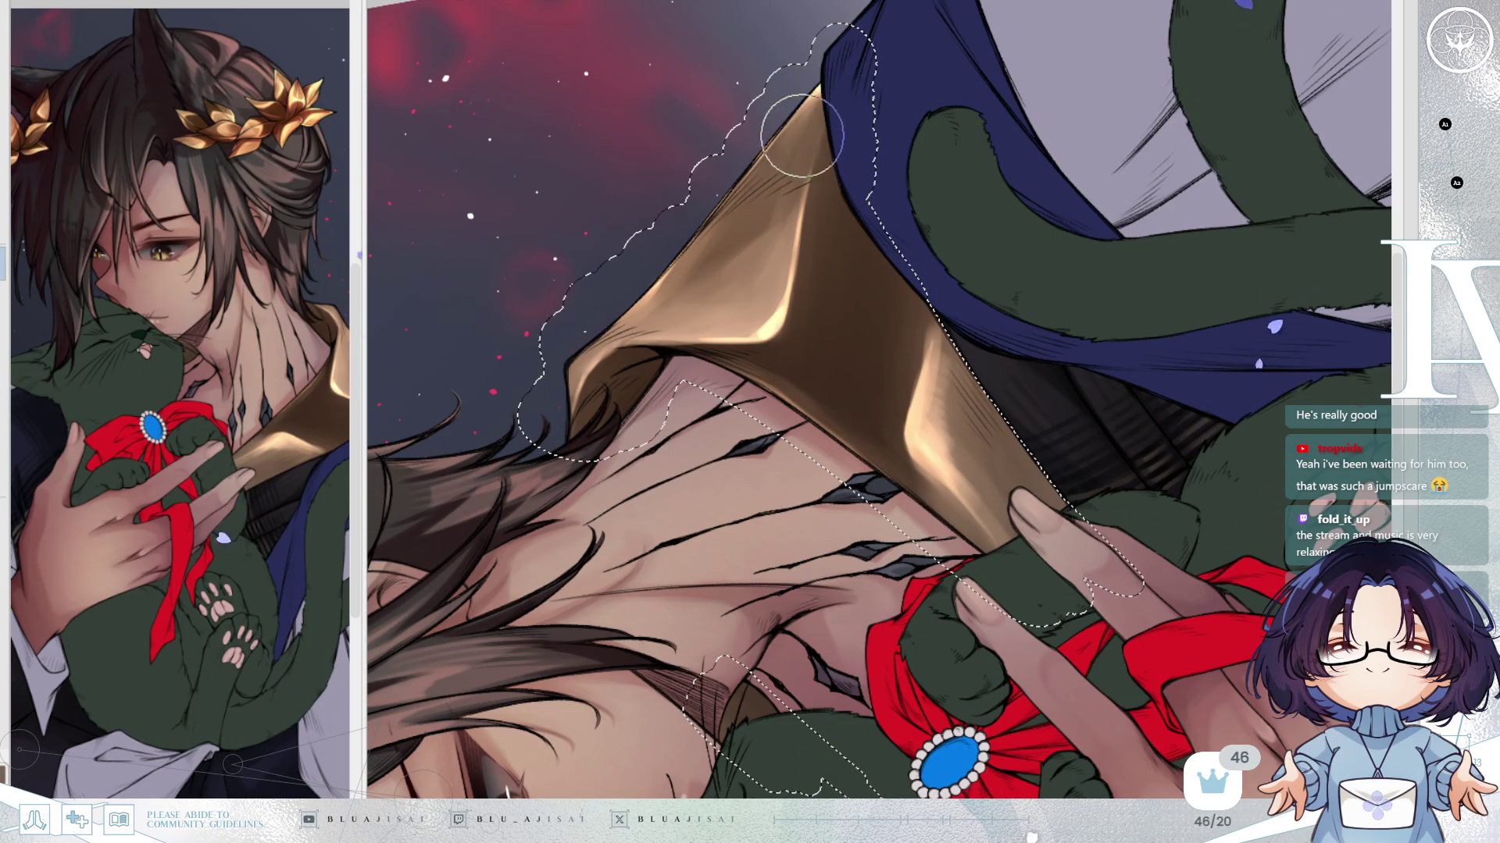
key("End")
key("End")
key("Delete")
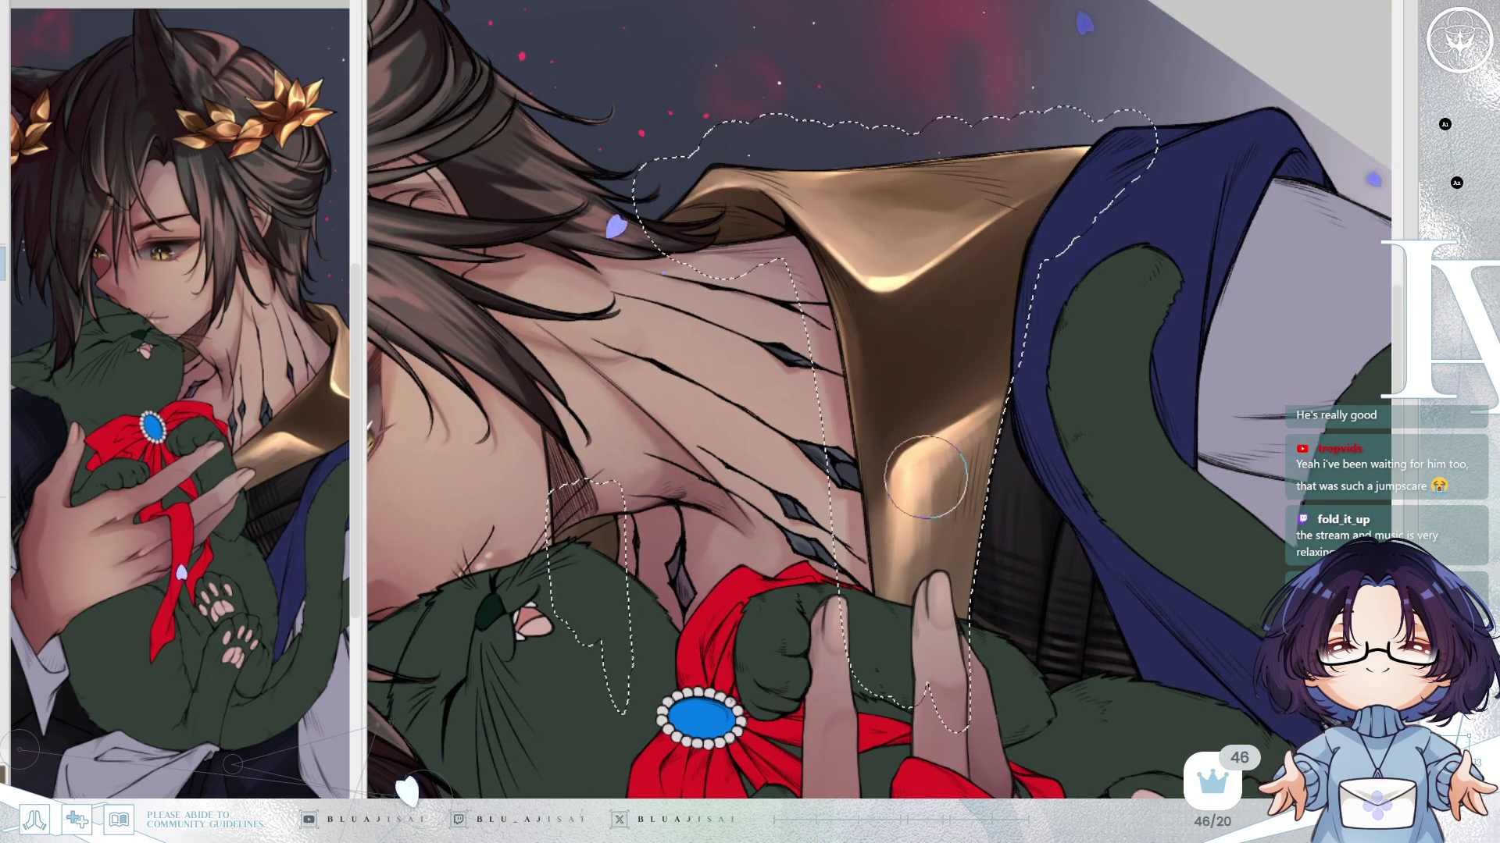
key("bracketright")
key("bracketright")
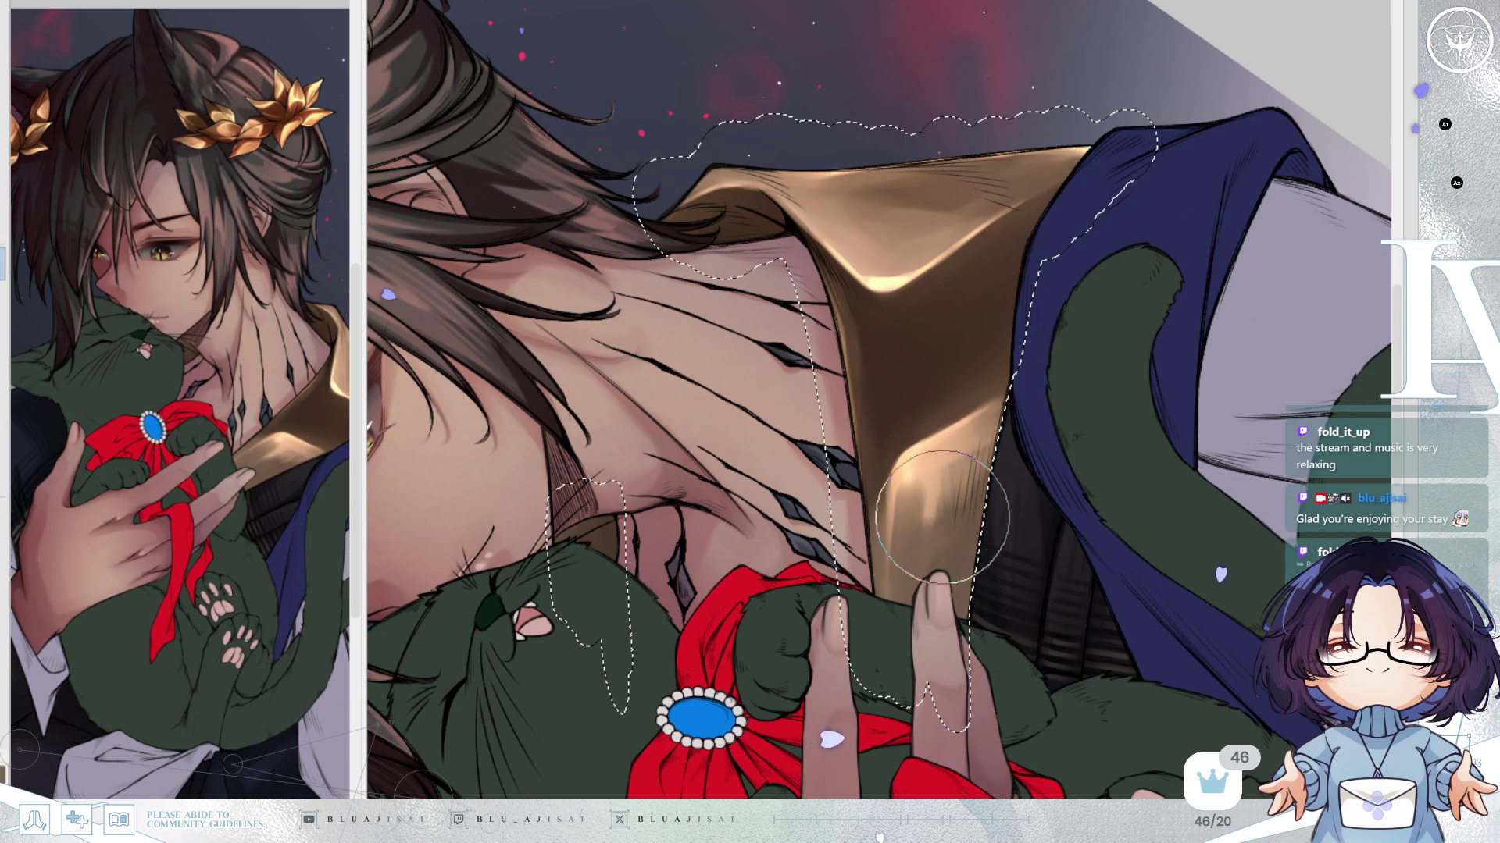
mouse_move(940, 520)
left_mouse_down()
mouse_move(1172, 284)
mouse_move(1062, 336)
mouse_move(1218, 285)
mouse_move(1172, 312)
mouse_move(1216, 272)
mouse_move(1091, 352)
left_mouse_up()
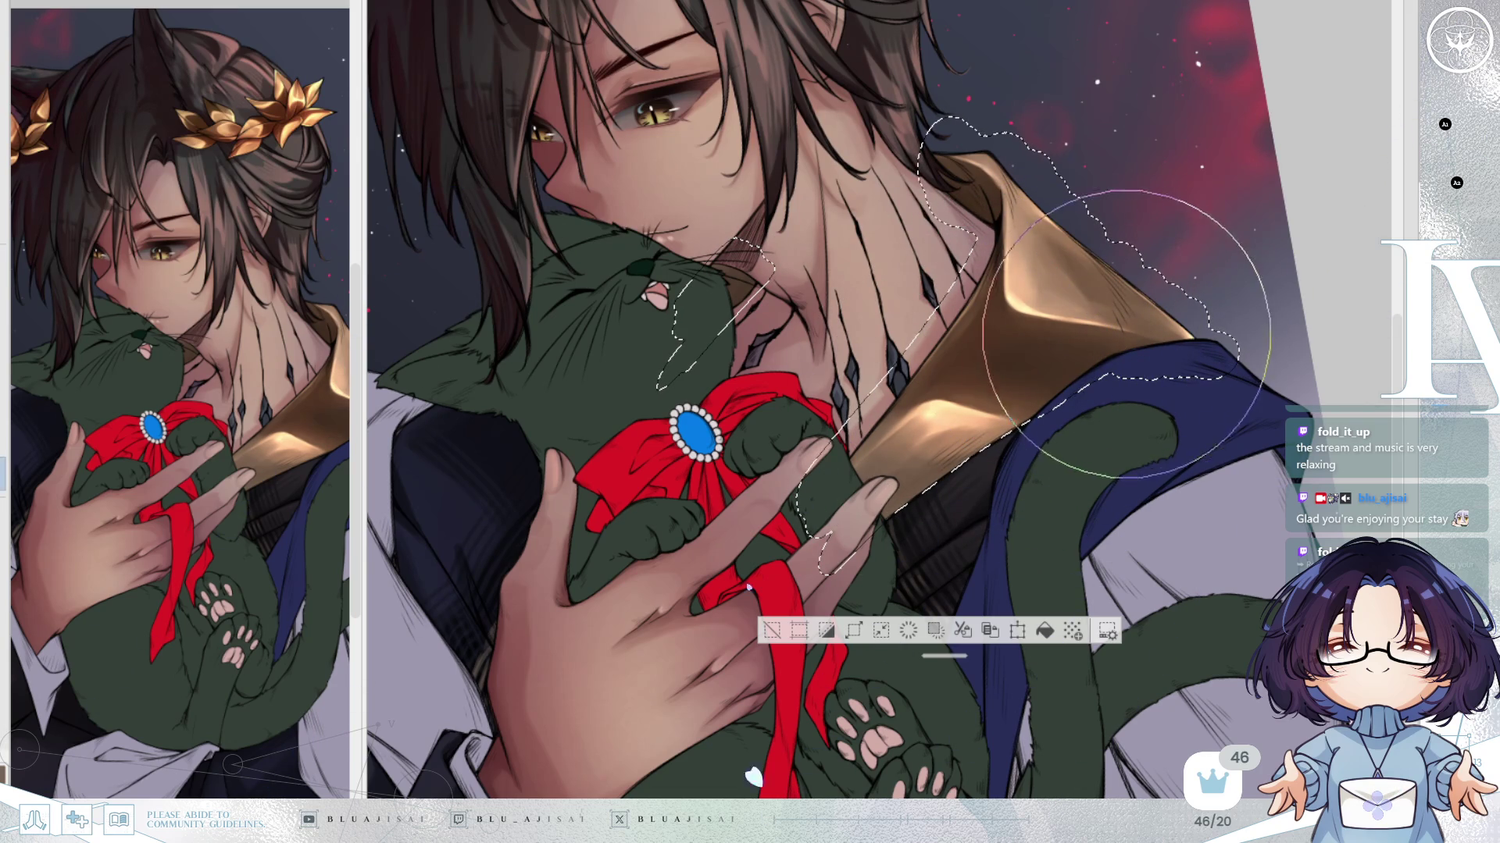
scroll(1183, 308, "down", 1)
key("ctrl+0")
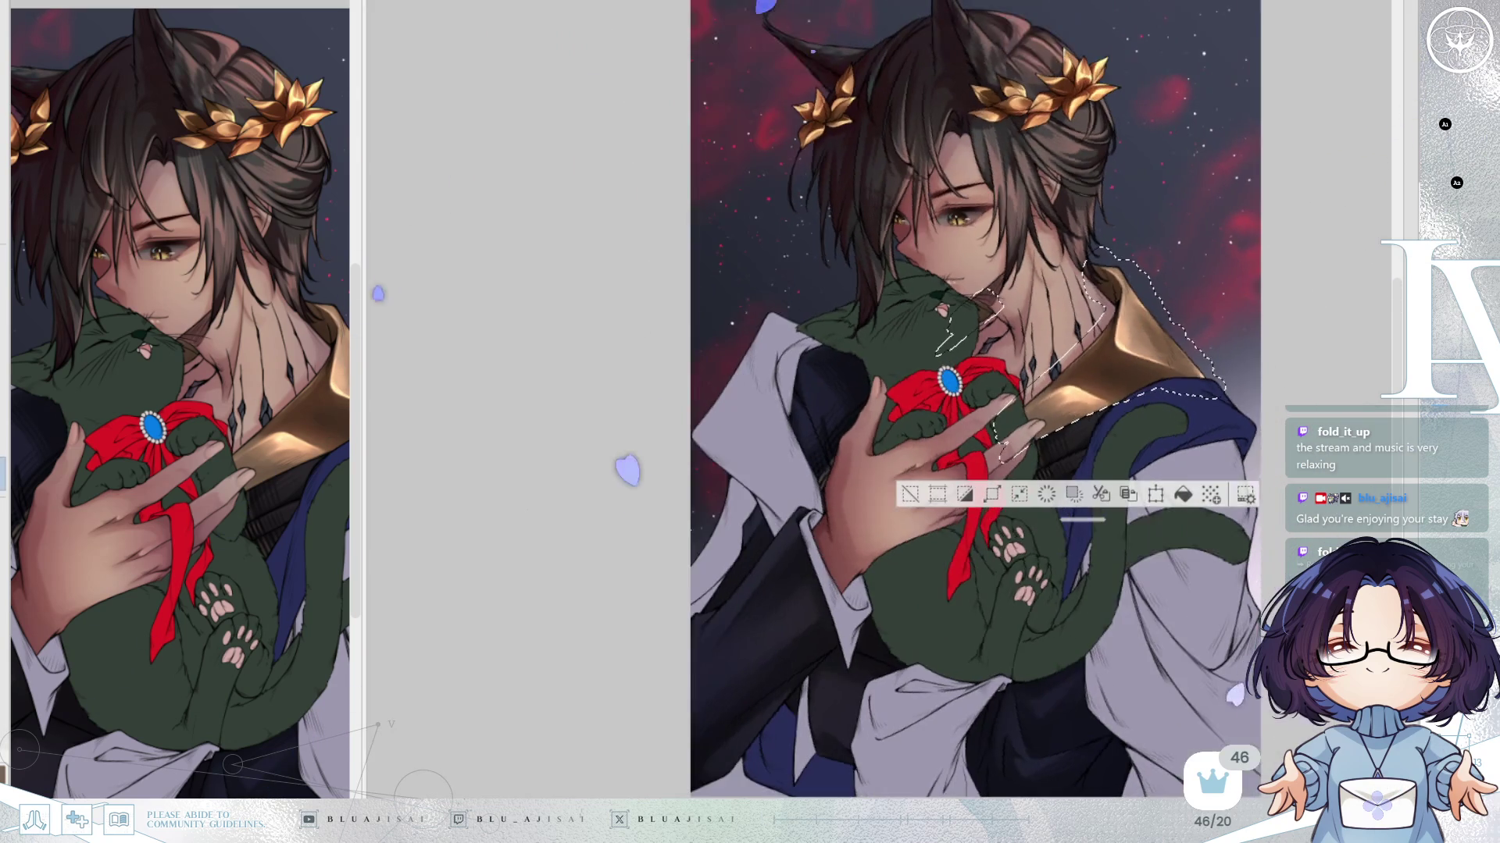
key("h")
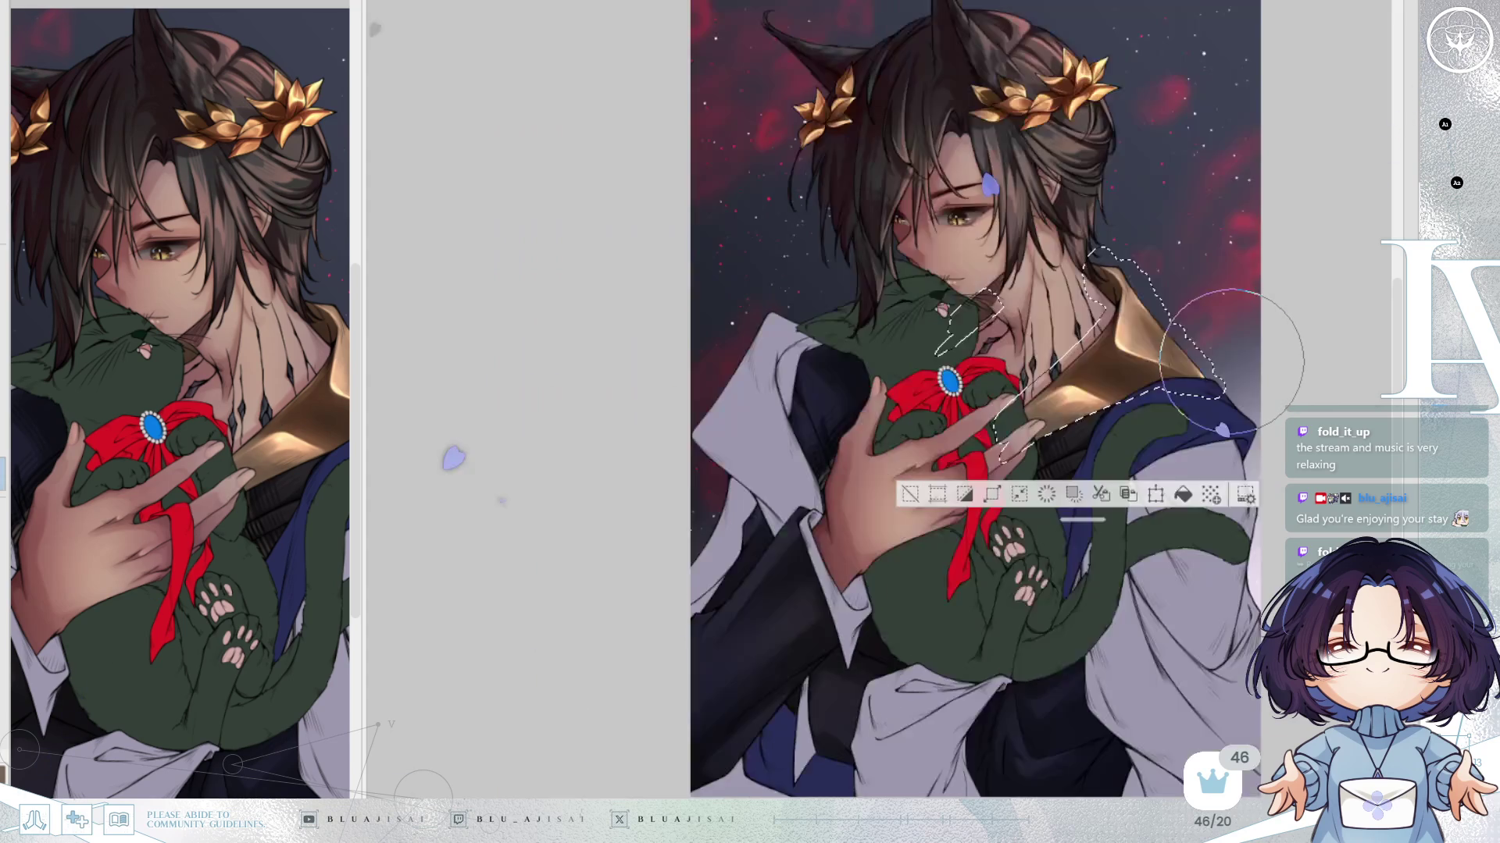
scroll(1224, 414, "up", 3)
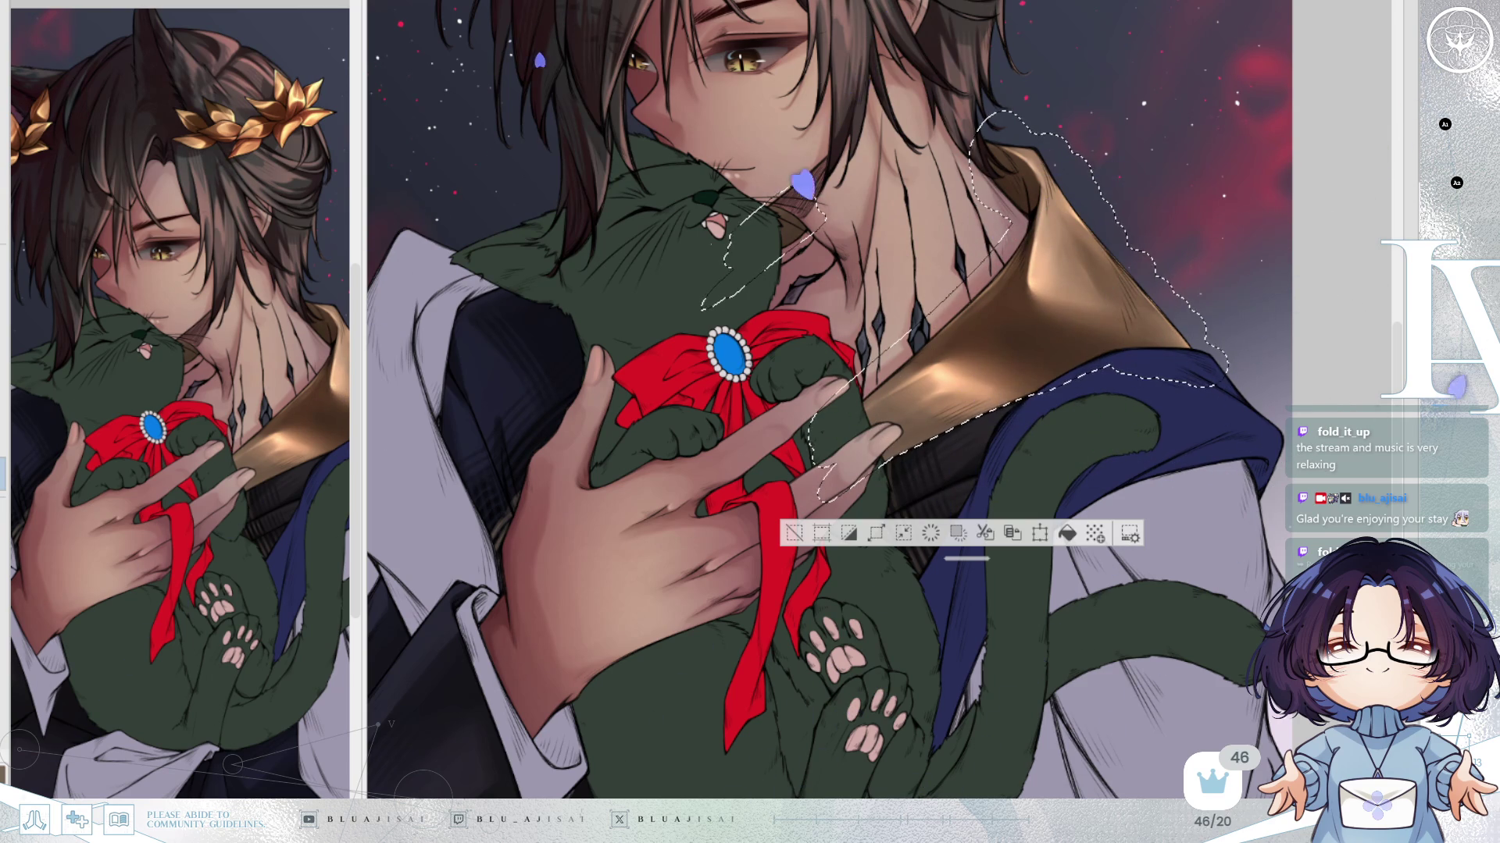
key("minus")
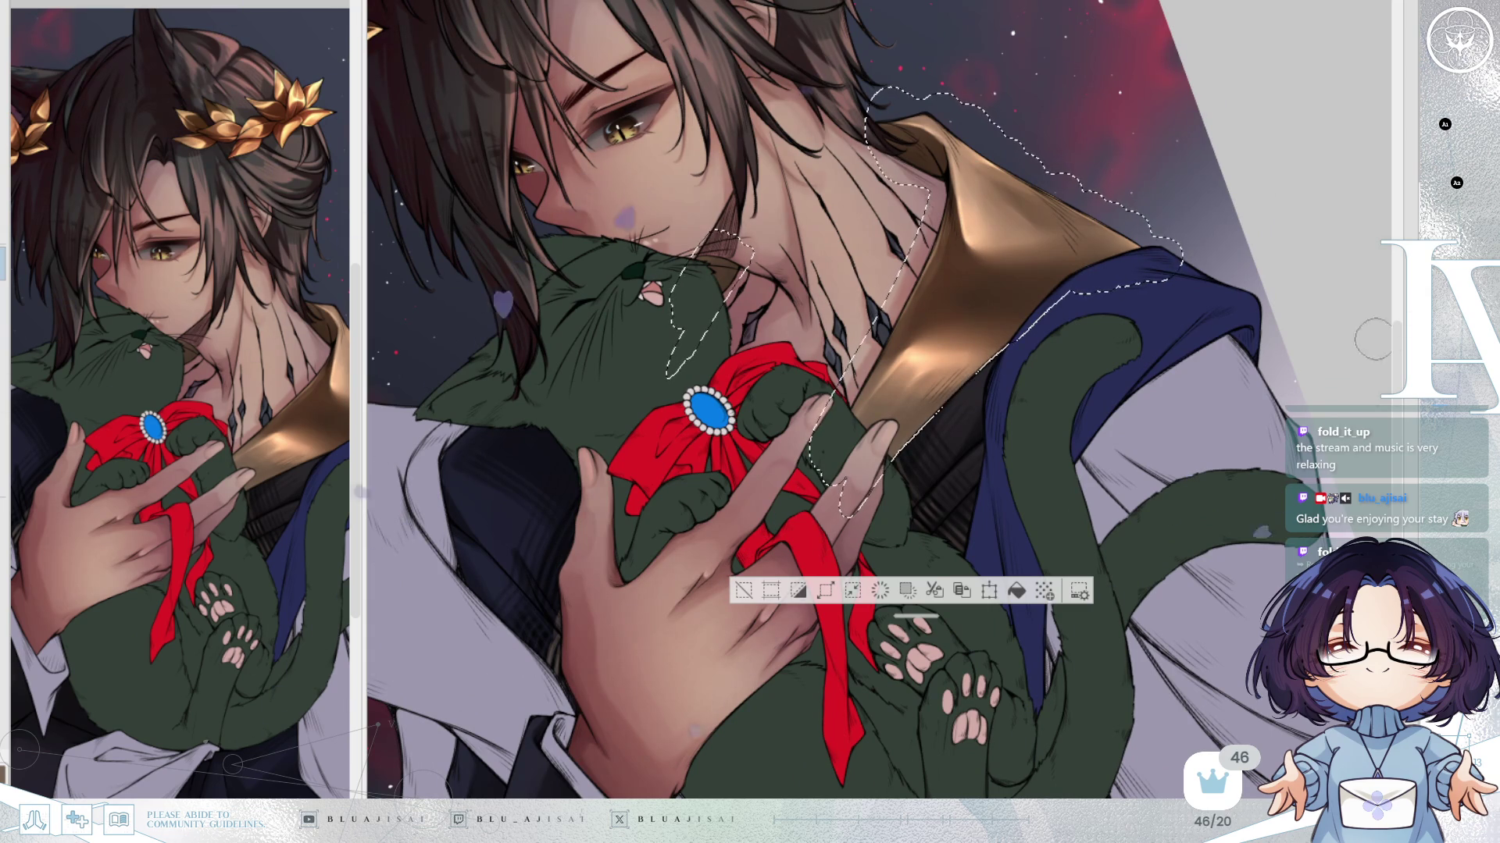
key("minus")
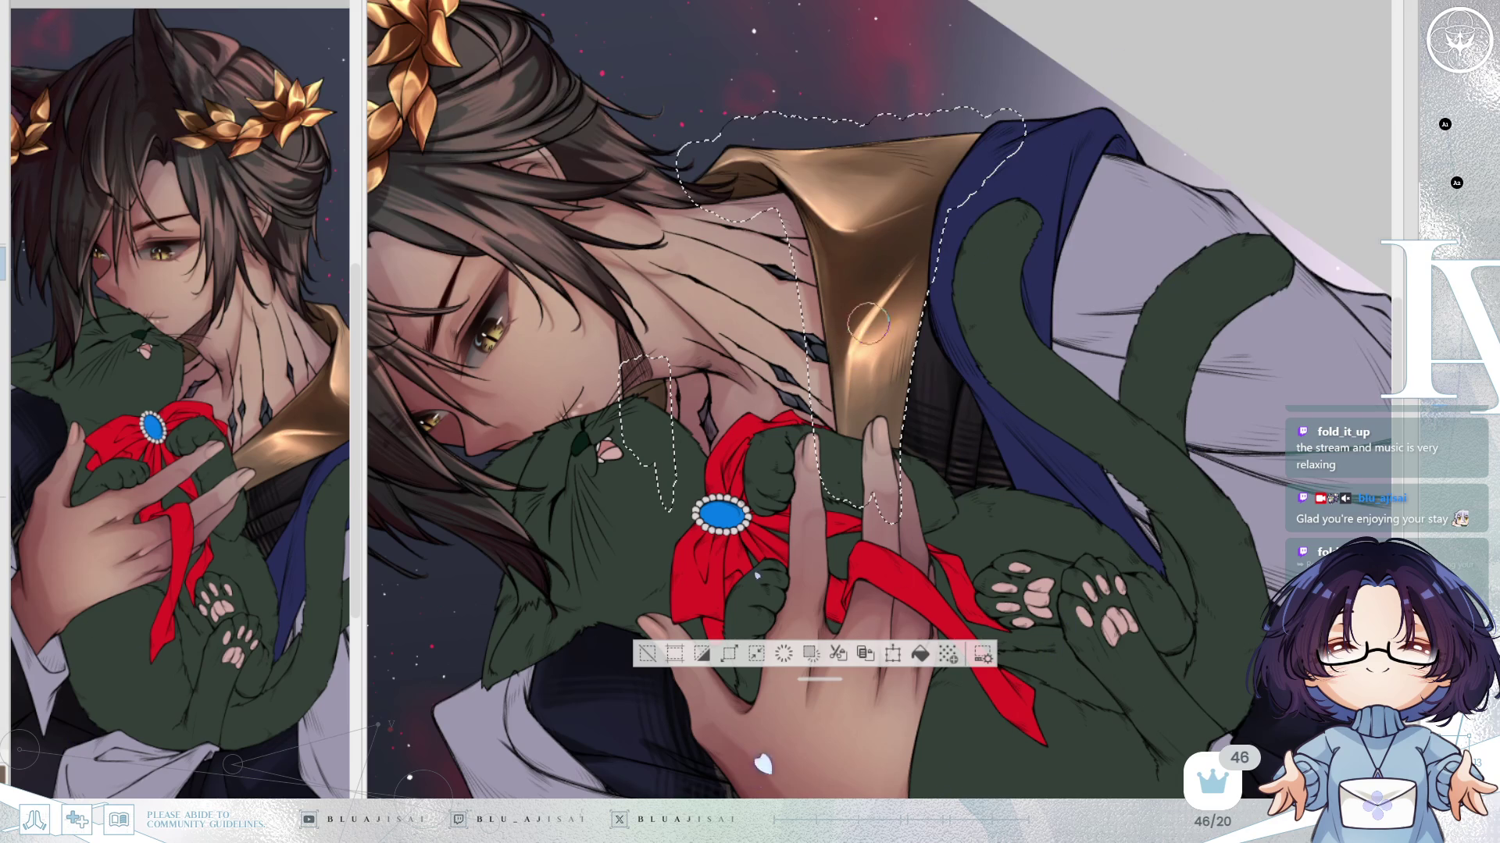
Rotate the cat upright and soften the gold collar highlight with the airbrush, mirroring to check.
mouse_move(936, 227)
left_mouse_down()
mouse_move(1015, 281)
mouse_move(914, 331)
left_mouse_up()
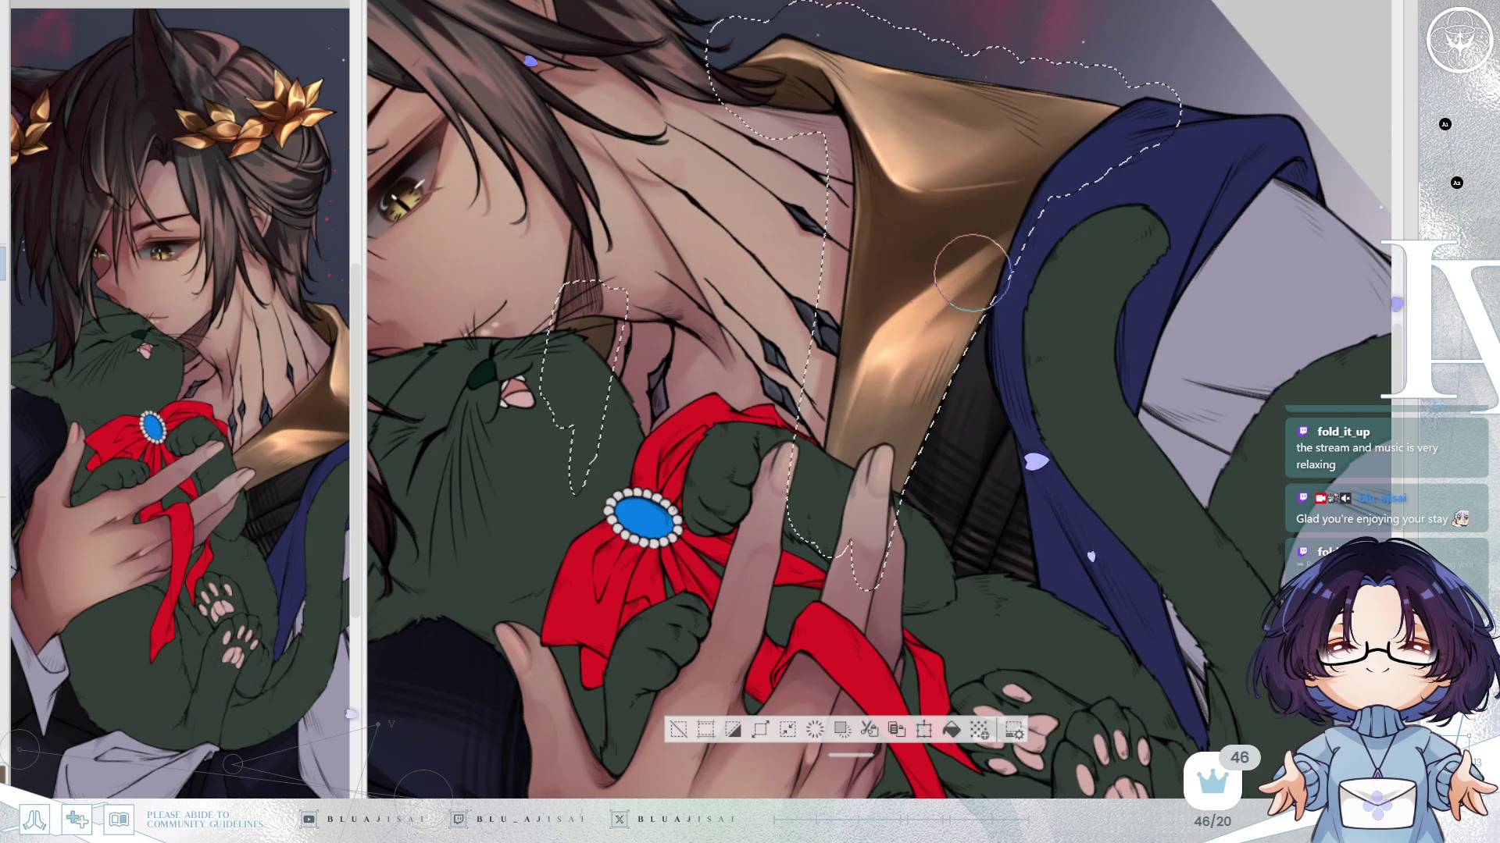
mouse_move(1046, 184)
left_mouse_down()
mouse_move(1078, 153)
mouse_move(1129, 359)
left_mouse_up()
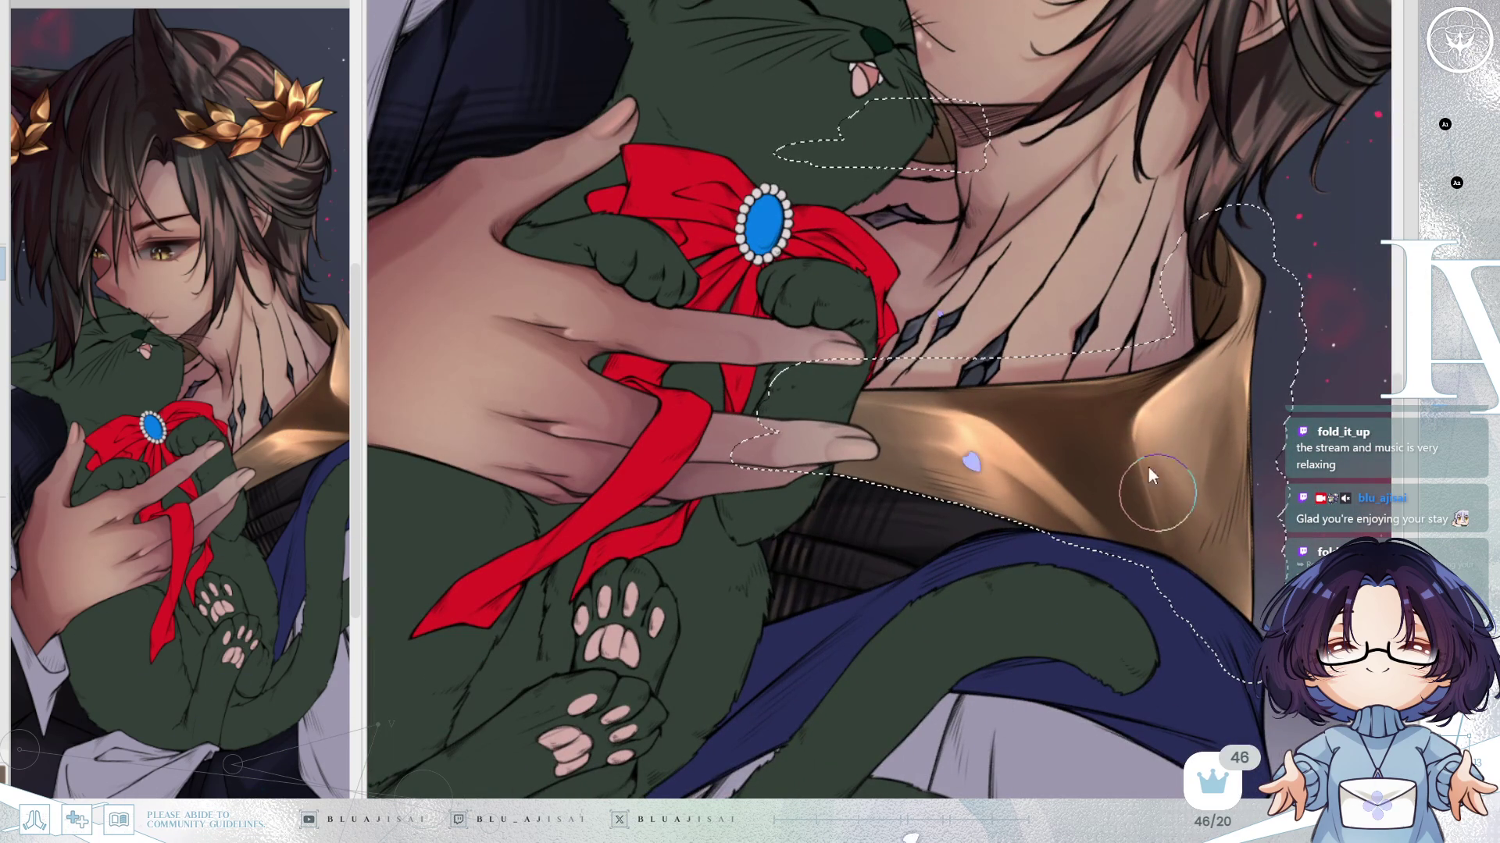
mouse_move(1119, 432)
left_mouse_down()
mouse_move(1156, 520)
mouse_move(1162, 458)
mouse_move(1171, 545)
mouse_move(1148, 456)
mouse_move(1157, 535)
left_mouse_up()
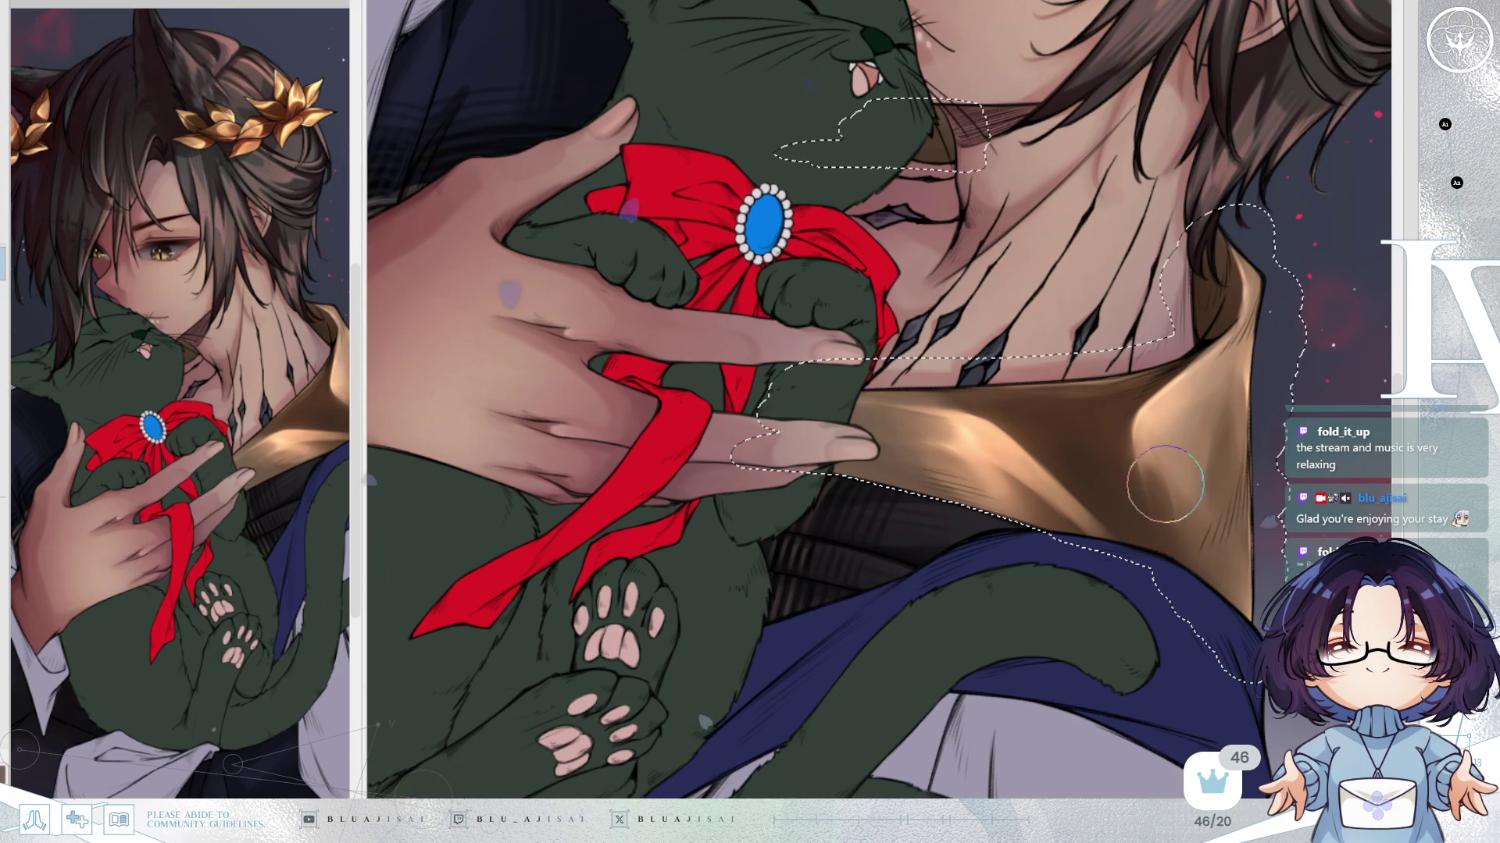
key("h")
Rotate around the collar for review, then straighten the canvas view upright.
key("Delete")
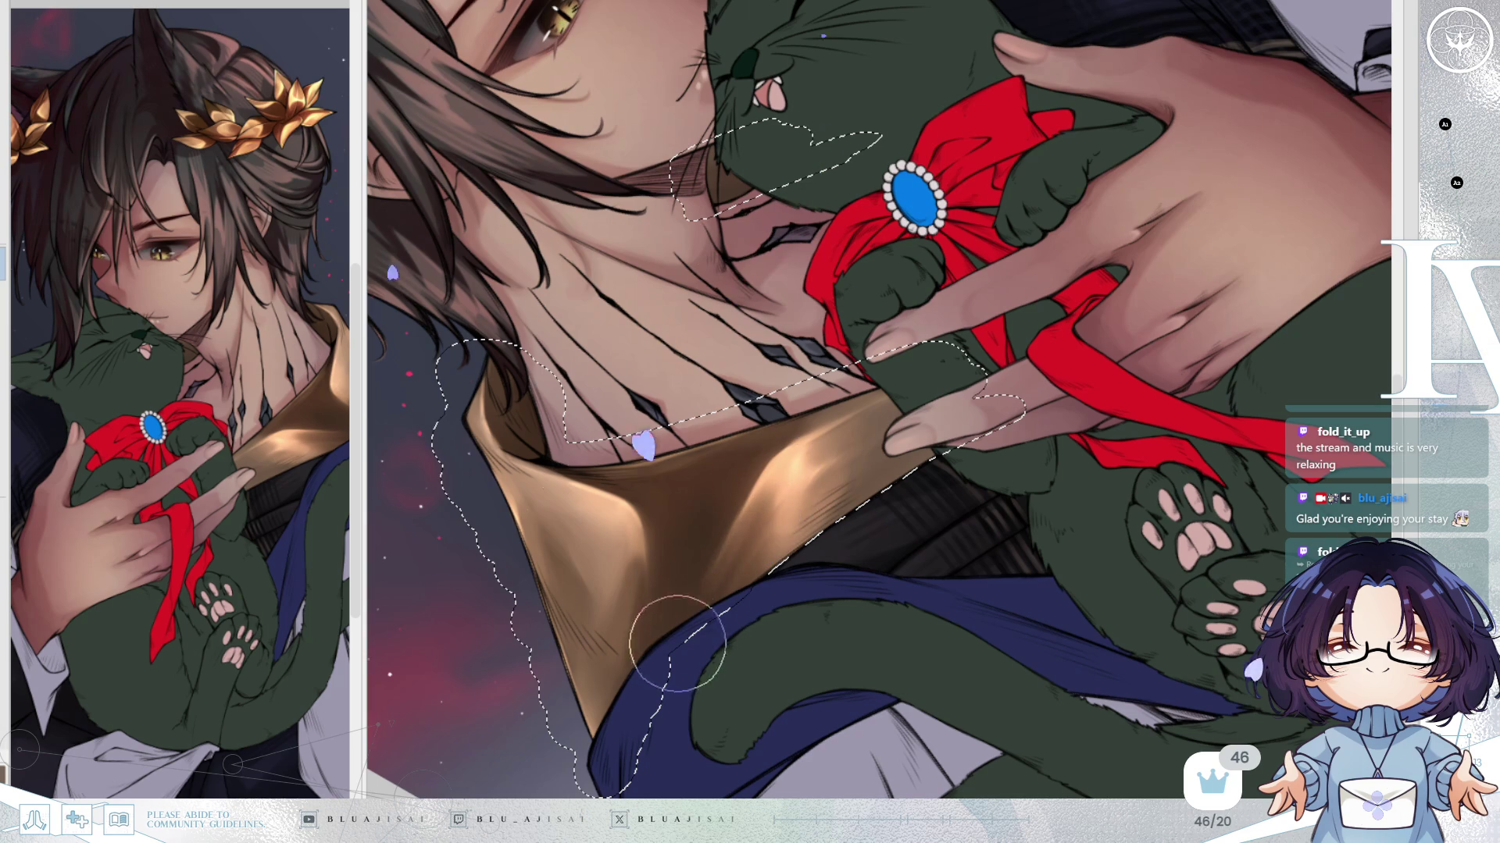
mouse_move(1074, 328)
left_mouse_down()
mouse_move(1065, 367)
mouse_move(1015, 265)
mouse_move(879, 210)
mouse_move(750, 265)
left_mouse_up()
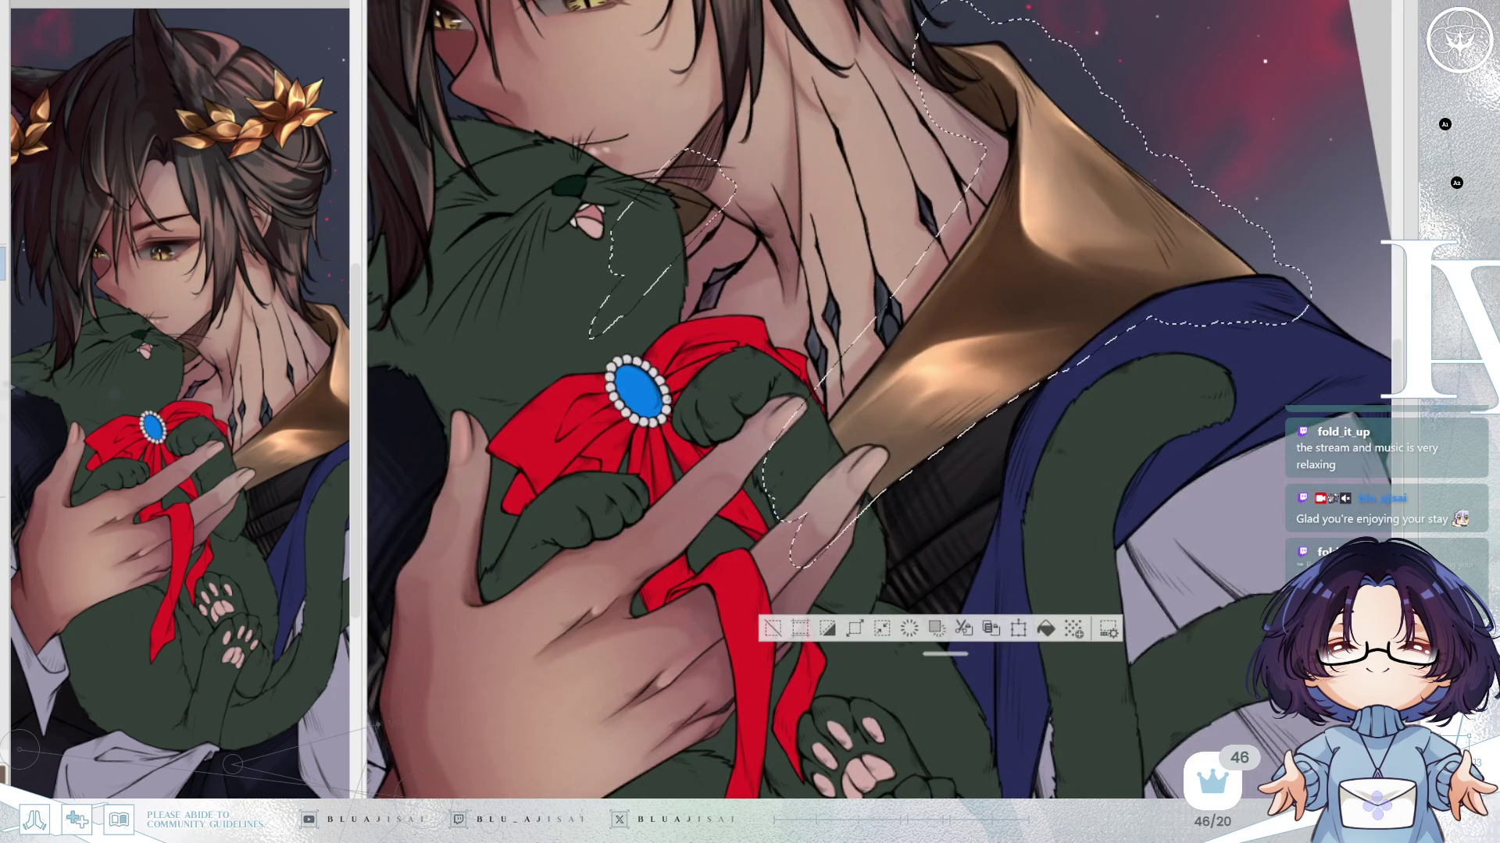
key("Delete")
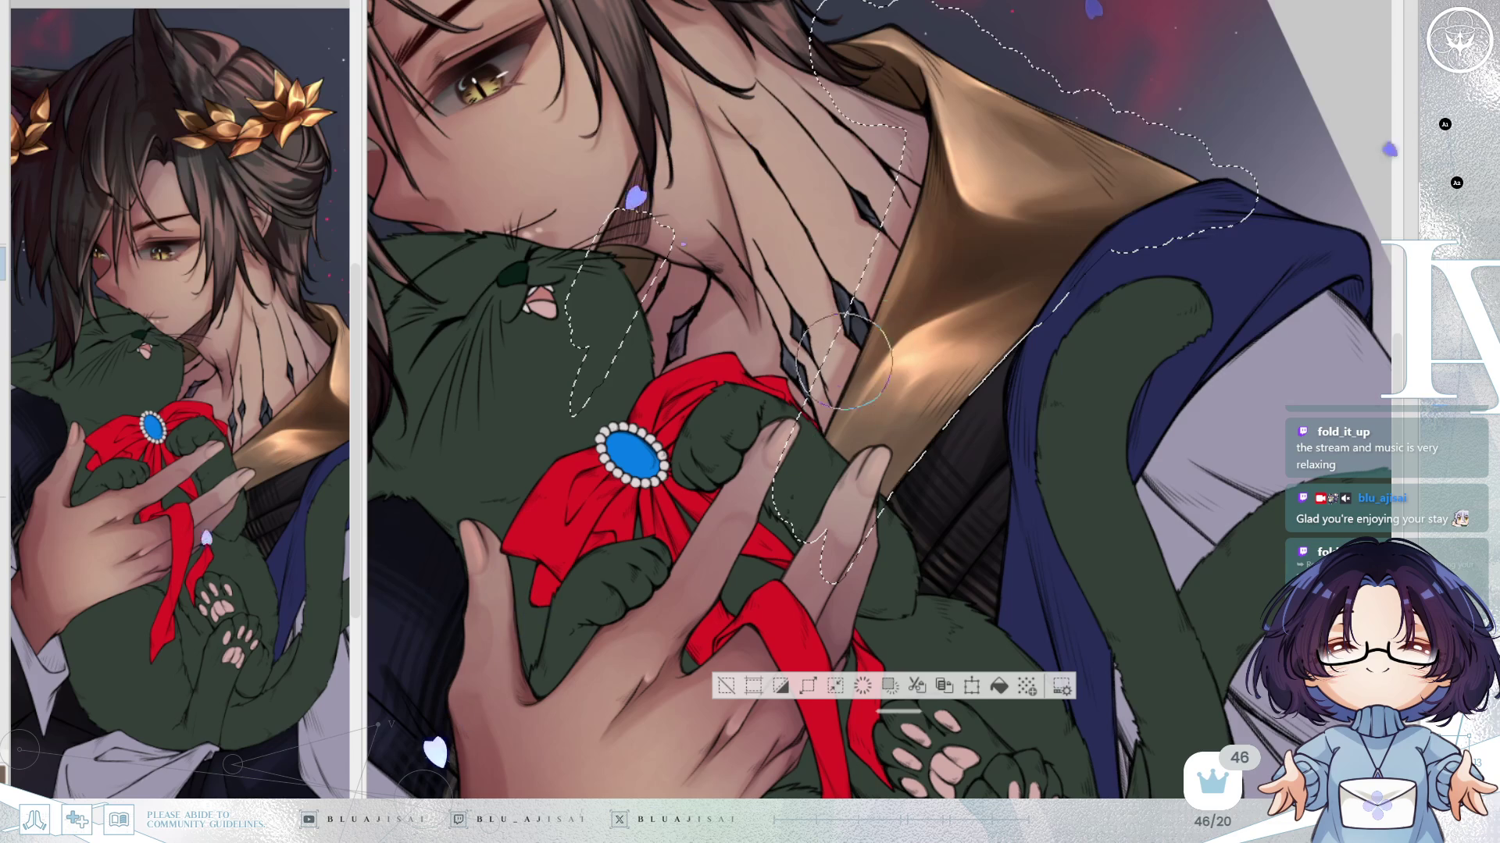
left_click_drag(918, 175, 1135, 133)
scroll(1134, 133, "down", 5)
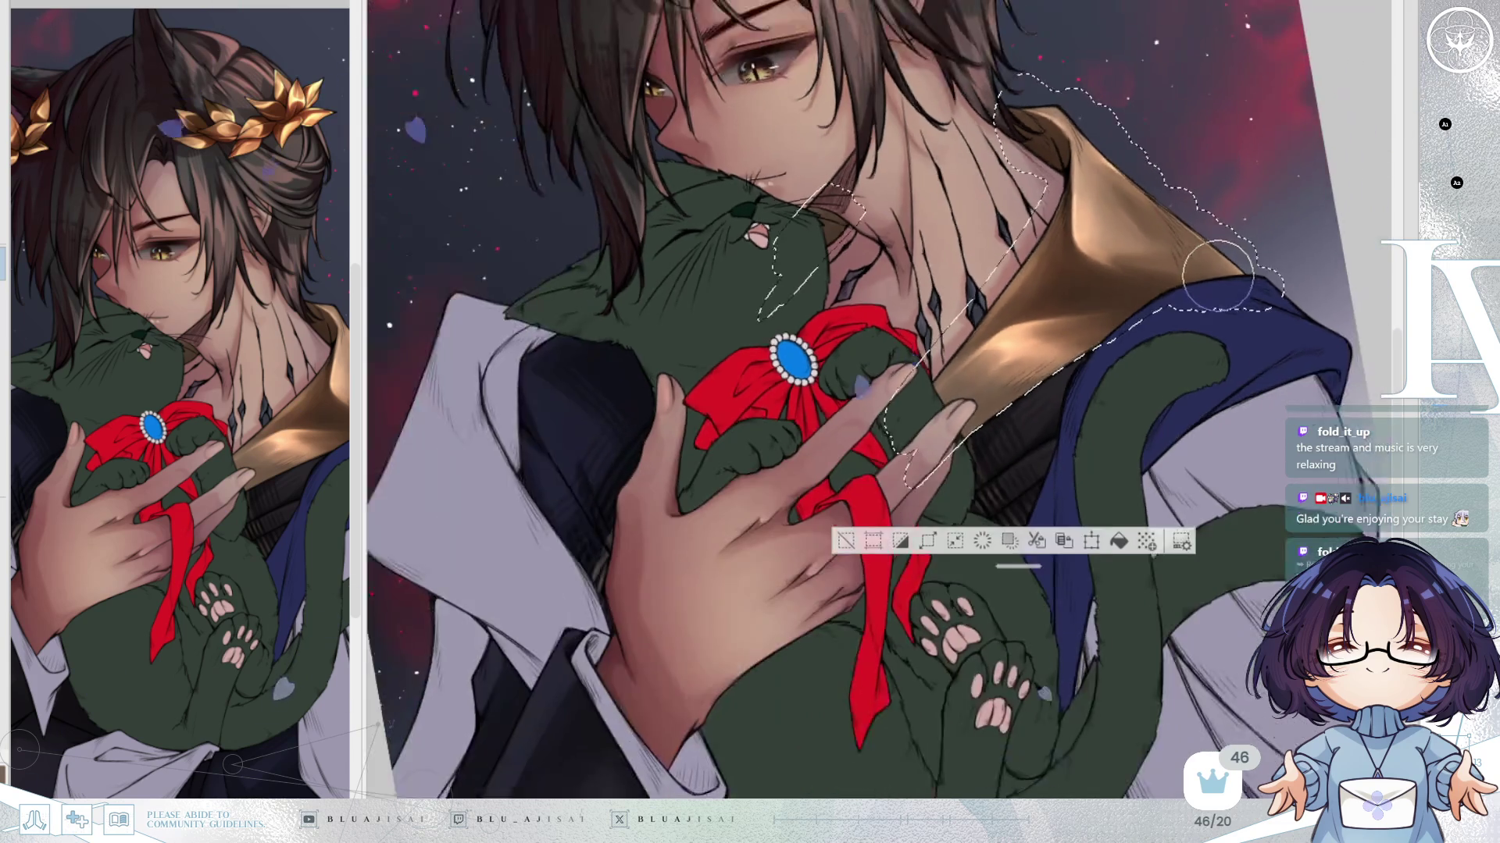
key("^")
key("^")
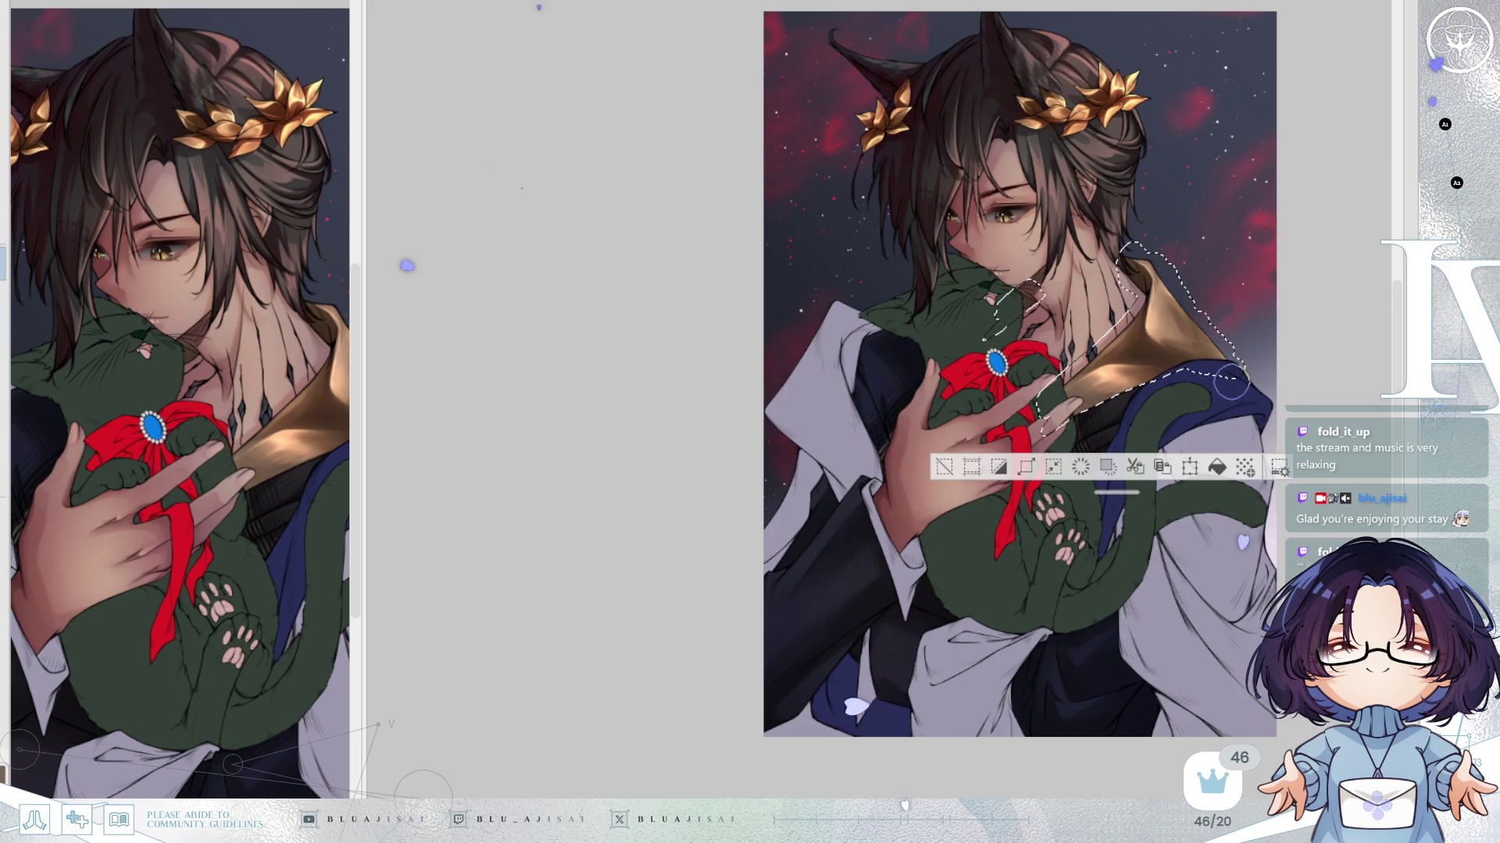
Add dark shading on the lapel and blend it down the gold collar, flipping to check.
key("h")
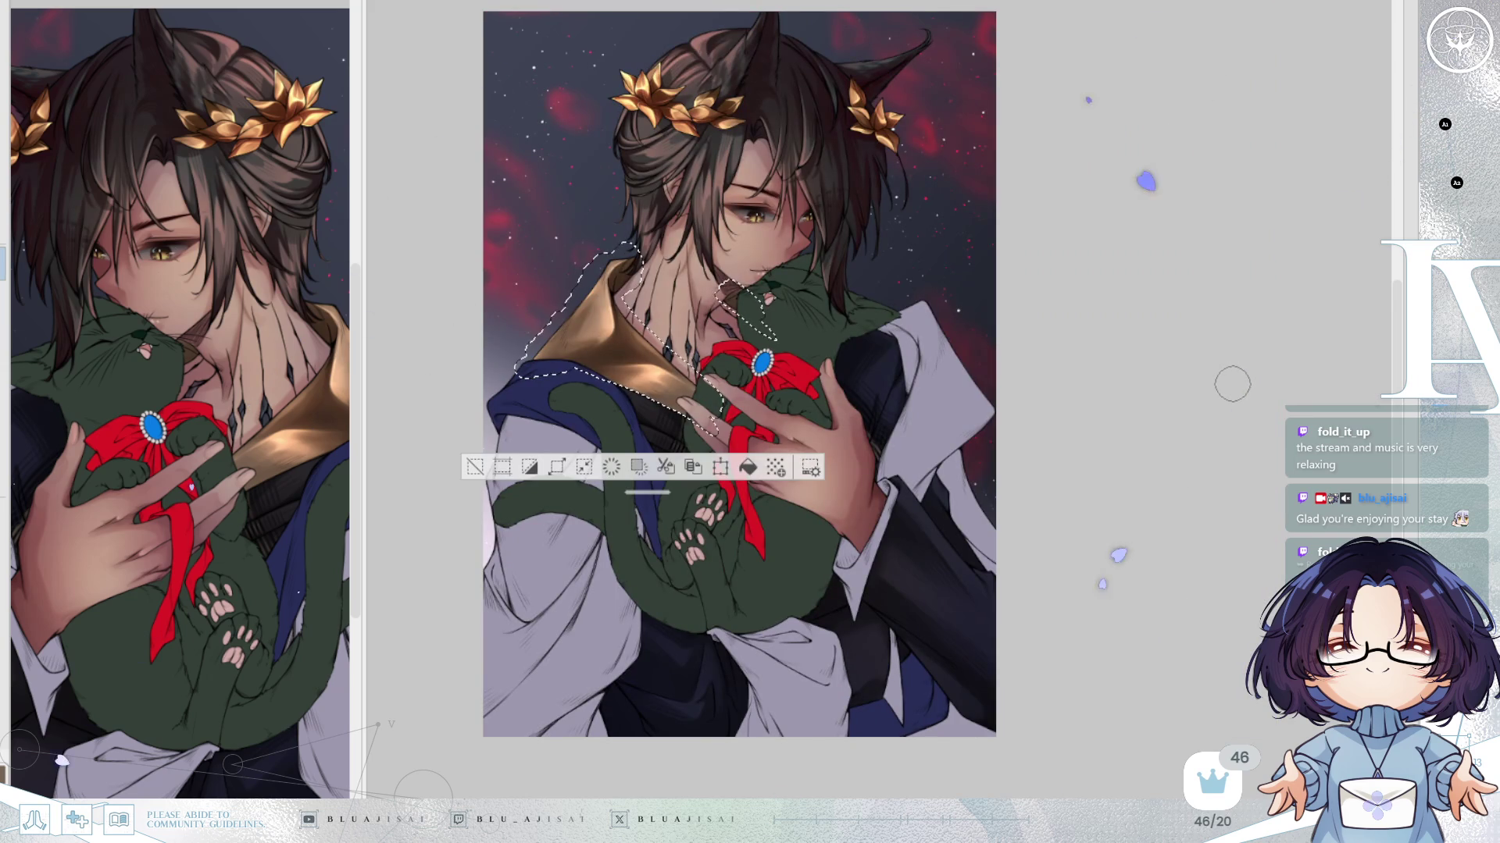
scroll(1233, 384, "left", 3)
scroll(1241, 386, "up", 3)
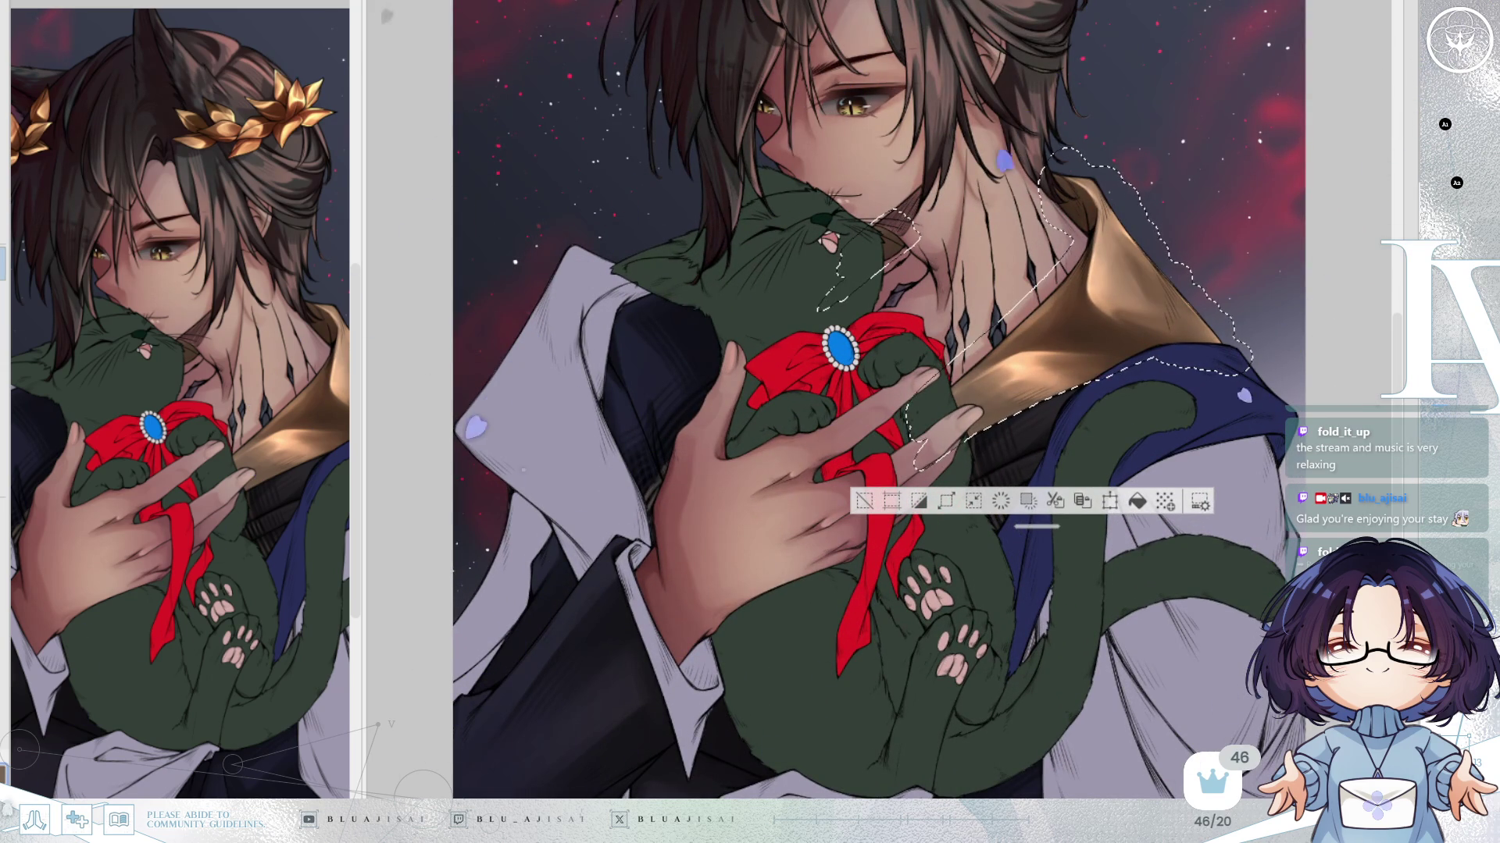
scroll(1109, 230, "up", 1)
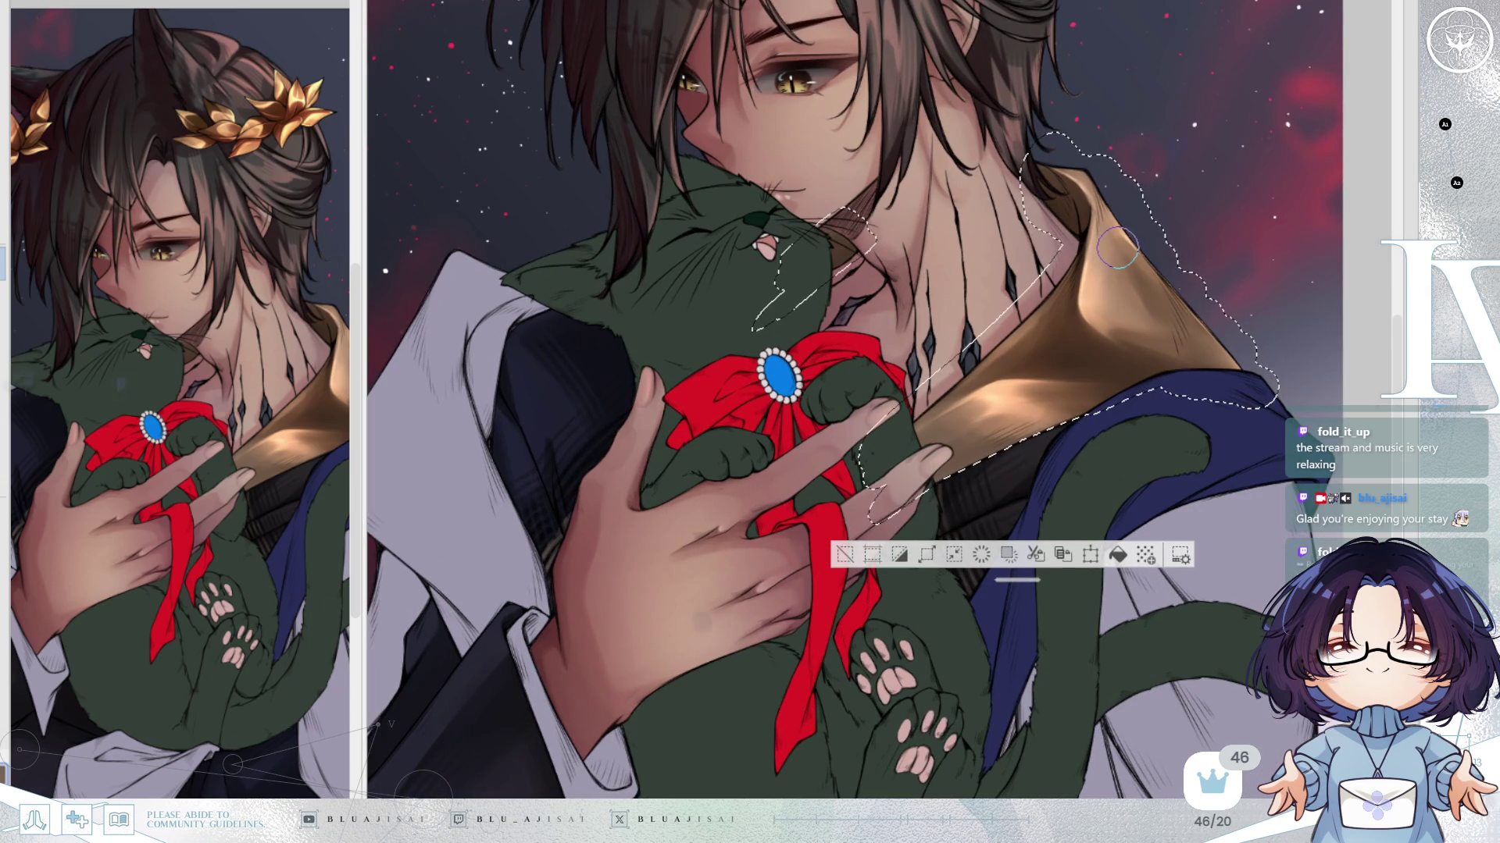
mouse_move(1121, 273)
left_mouse_down()
mouse_move(1115, 301)
mouse_move(1123, 288)
mouse_move(1184, 340)
left_mouse_up()
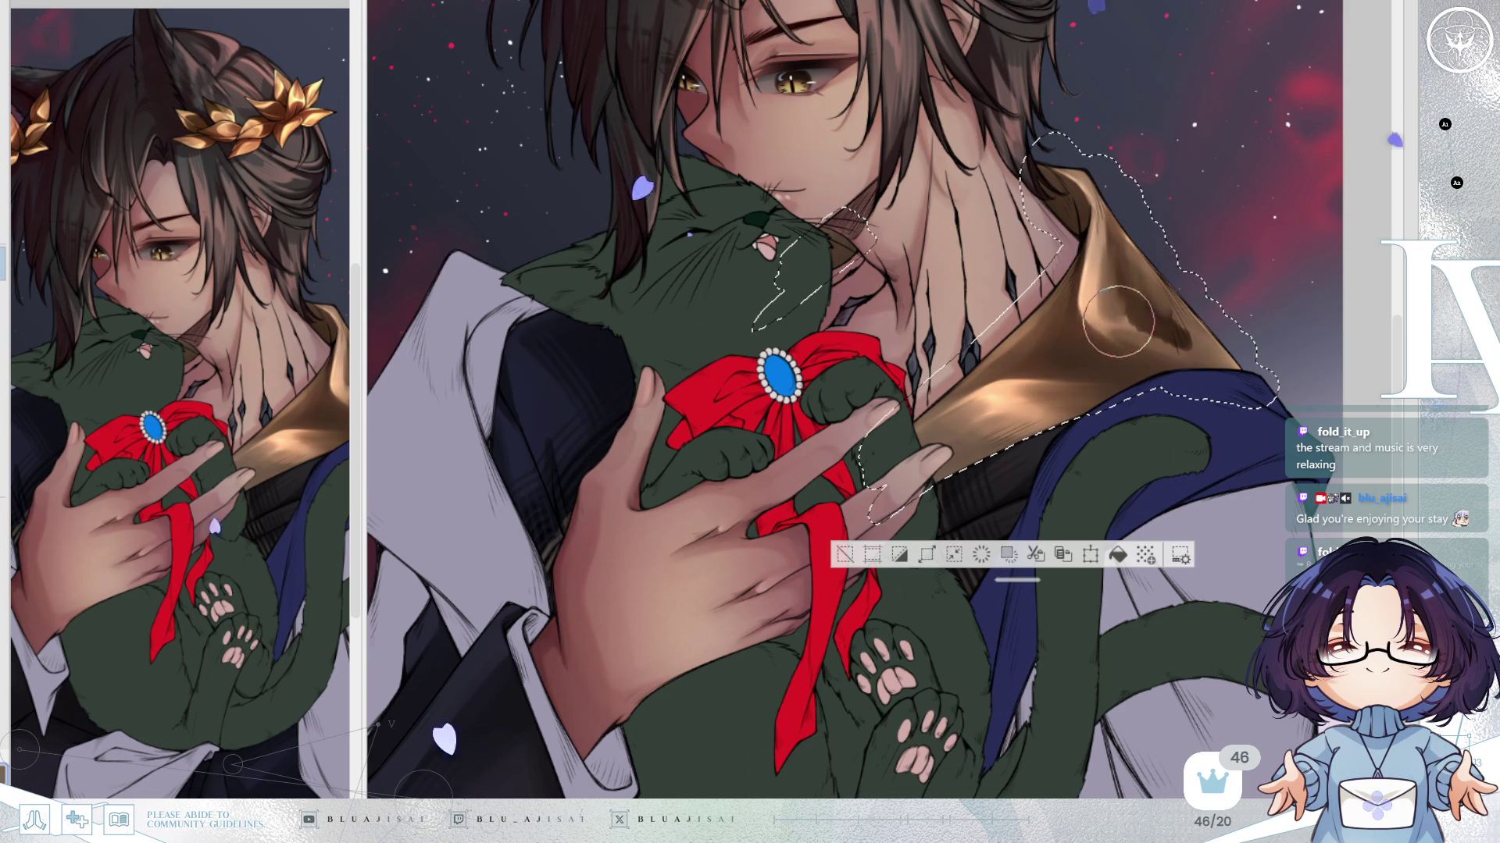
key("h")
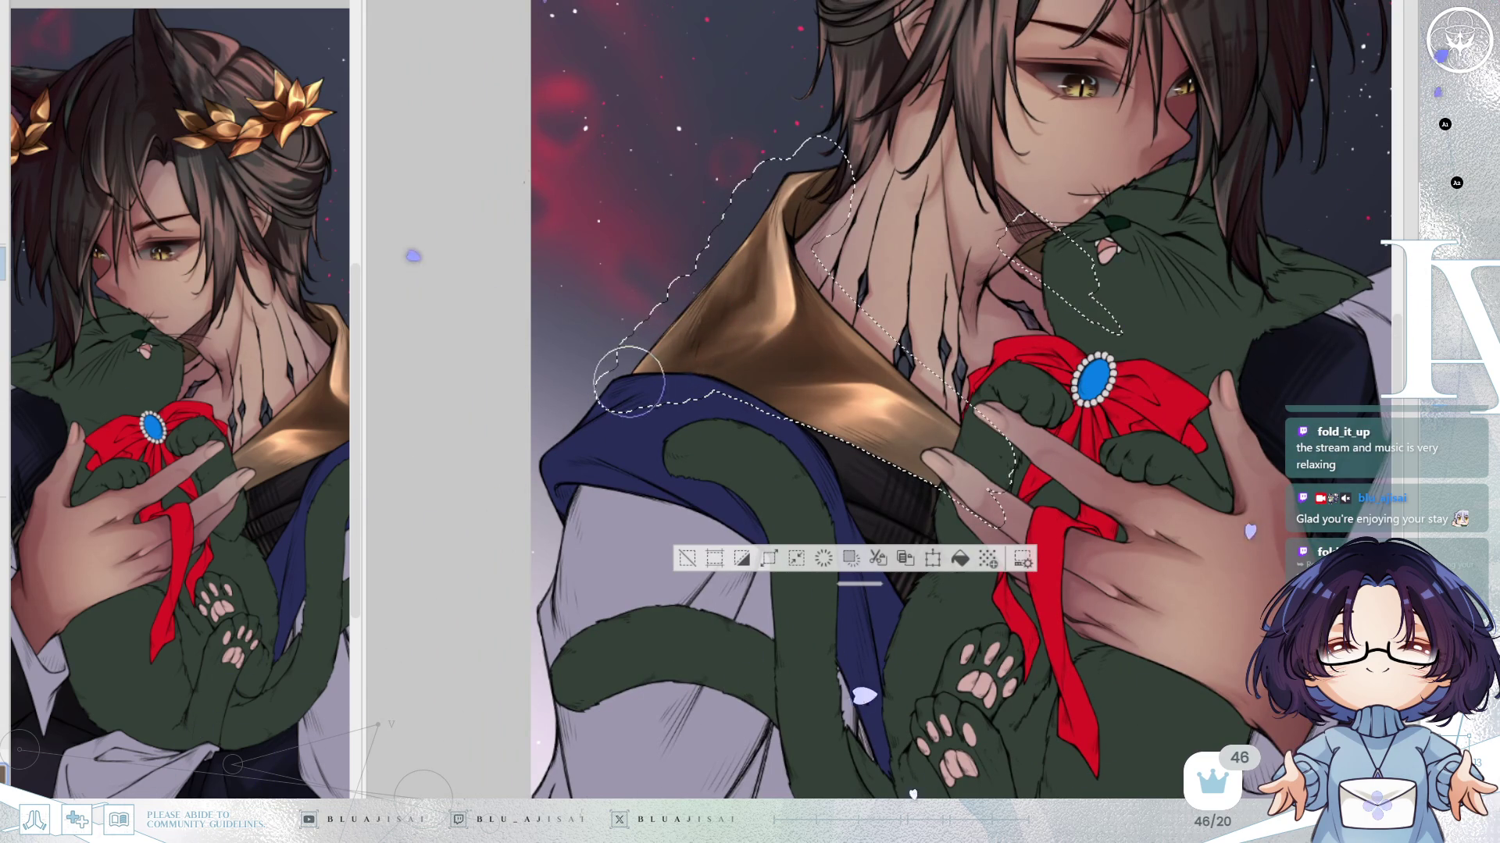
mouse_move(748, 245)
left_mouse_down()
mouse_move(730, 289)
mouse_move(744, 277)
left_mouse_up()
key("h")
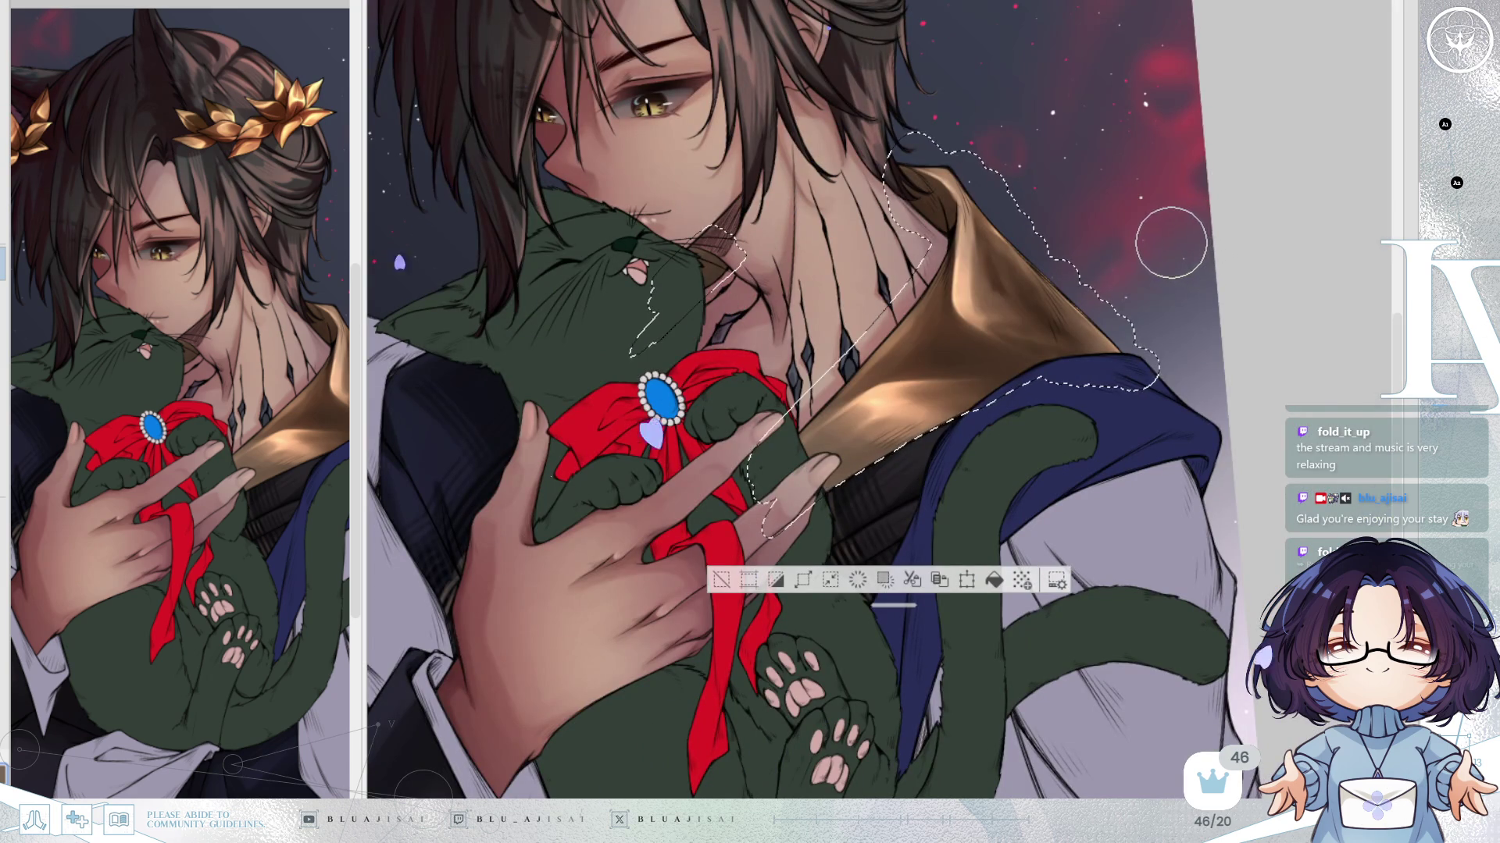
Paint a bright highlight streak across the collar and mirror the view to review it.
left_click_drag(1175, 247, 1181, 248)
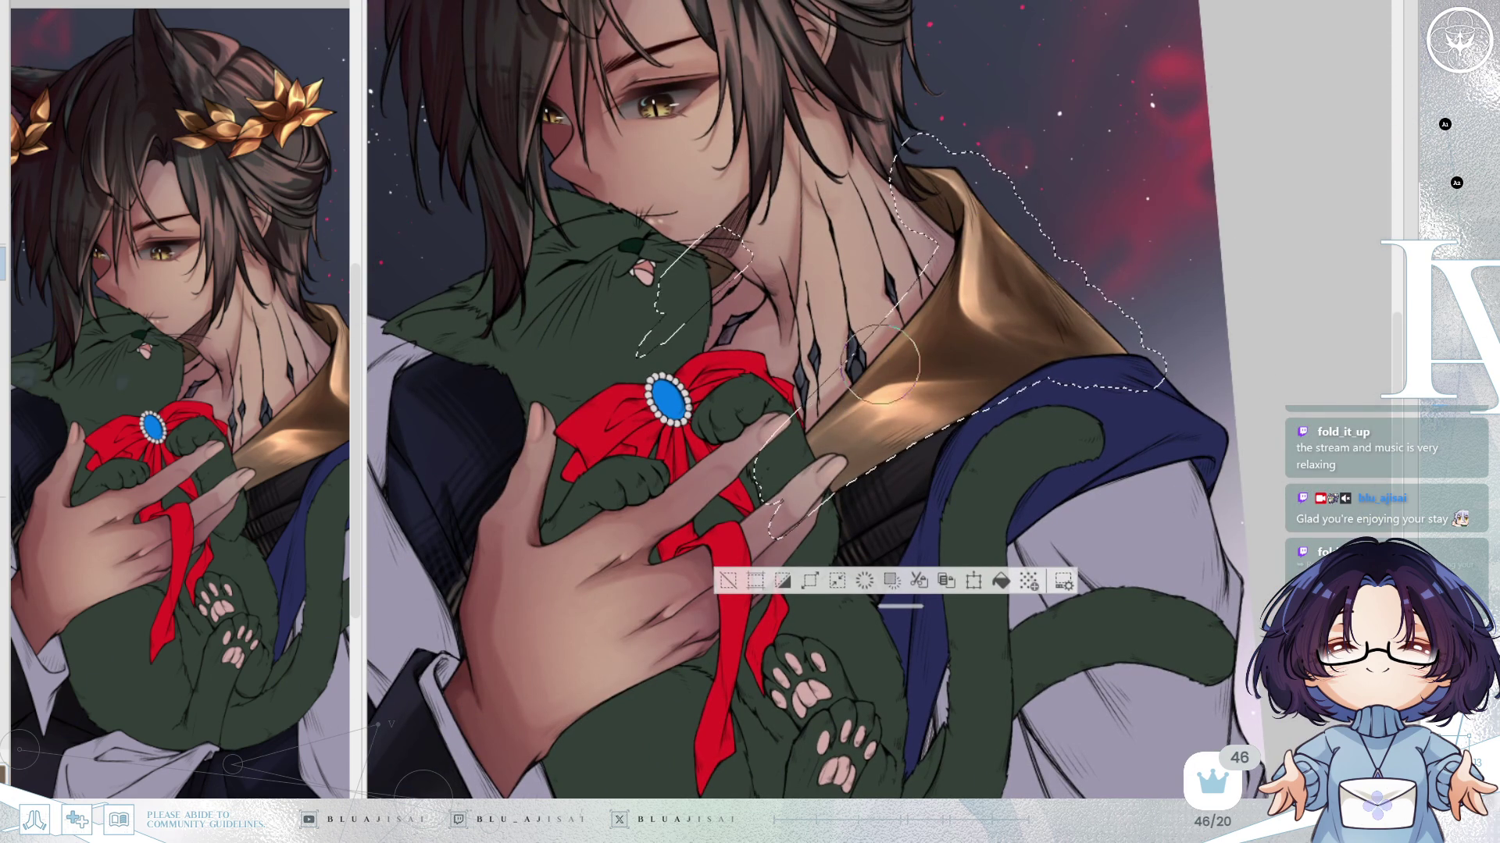
left_click_drag(925, 341, 881, 383)
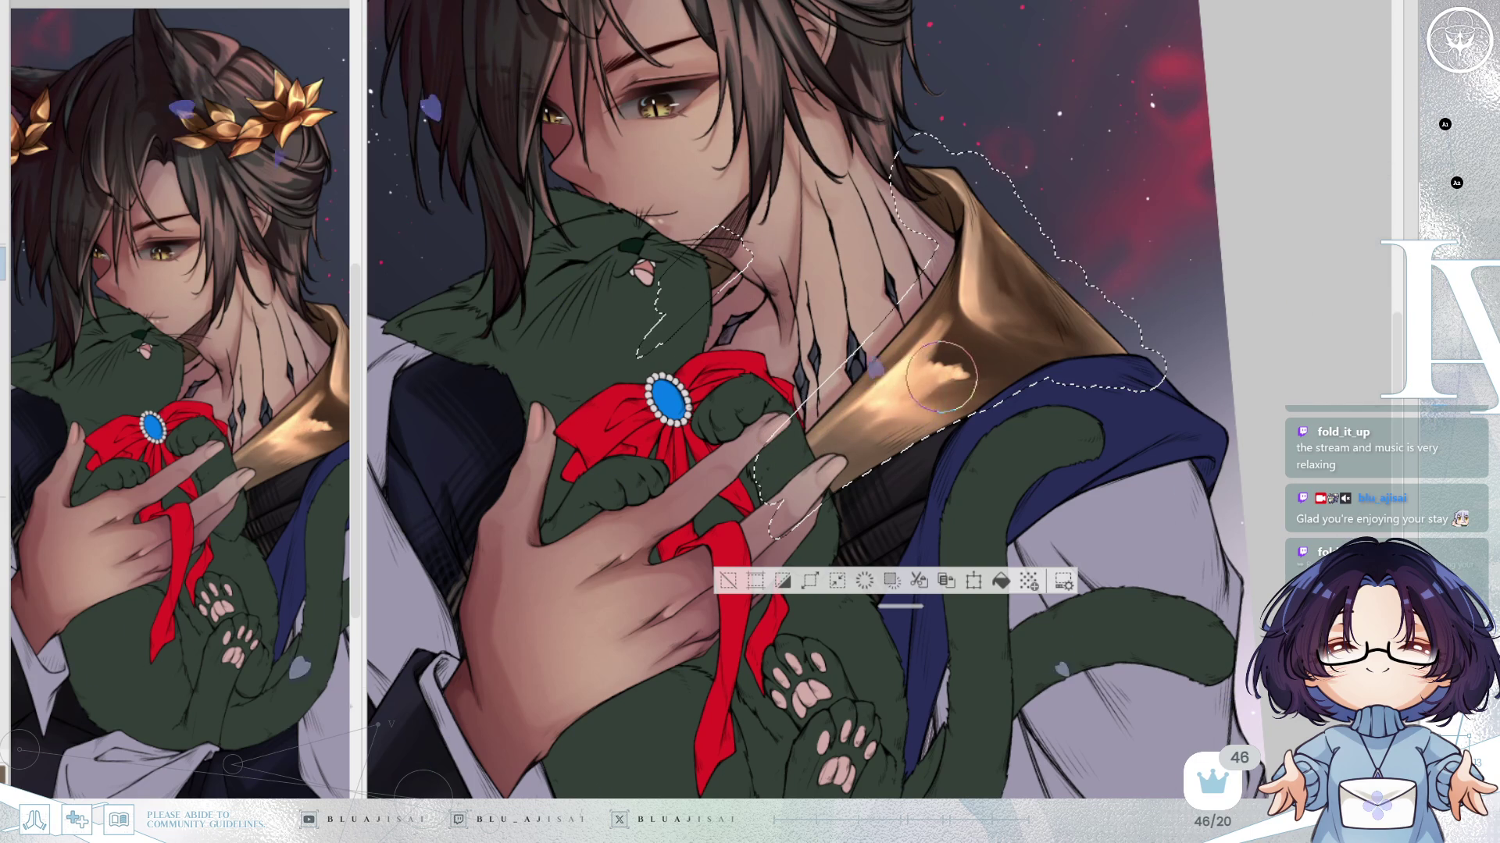
scroll(927, 387, "up", 2)
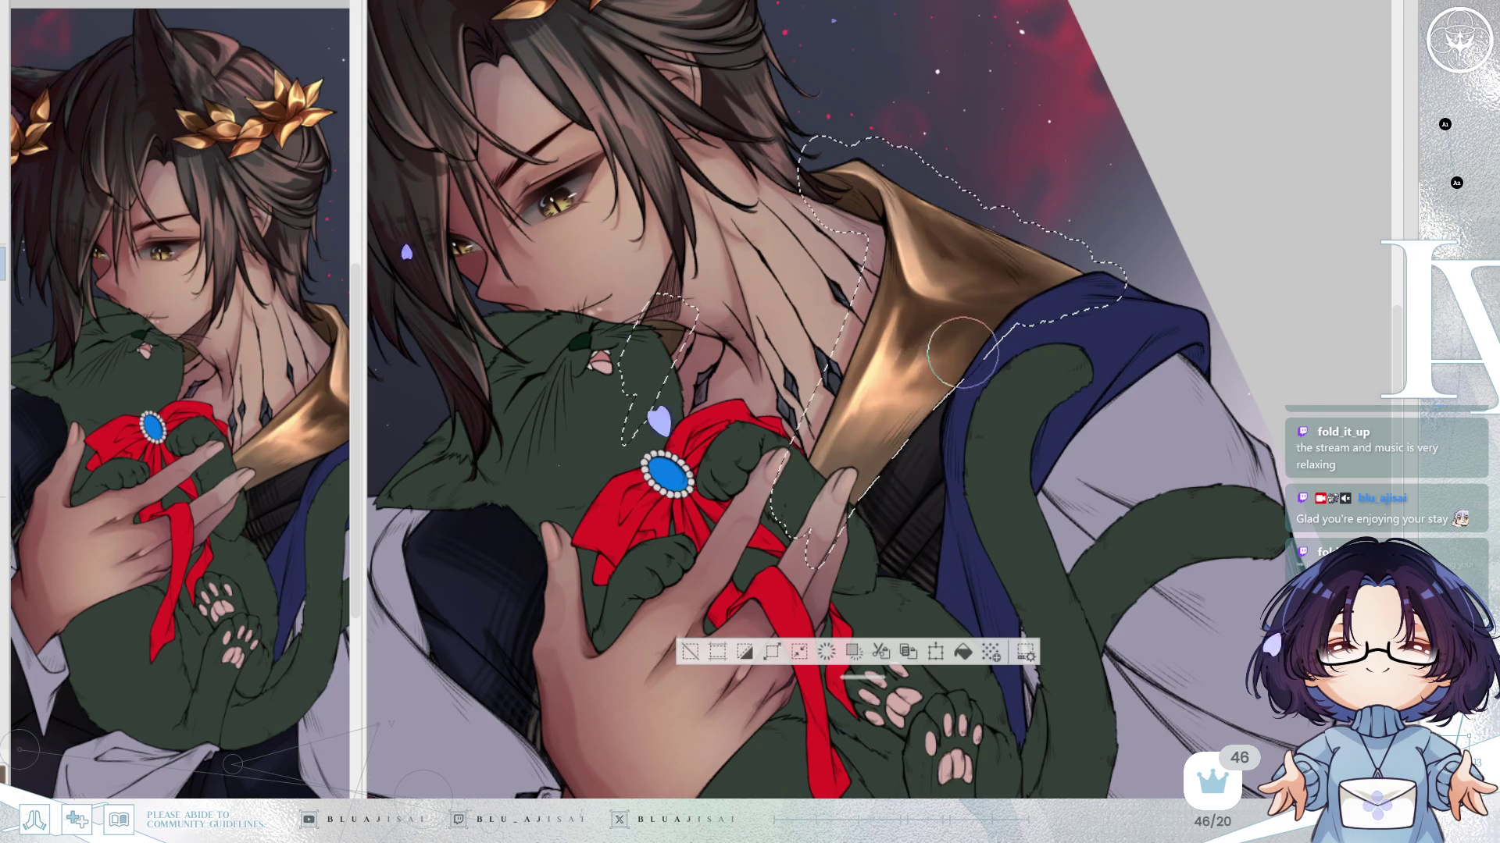
key("minus")
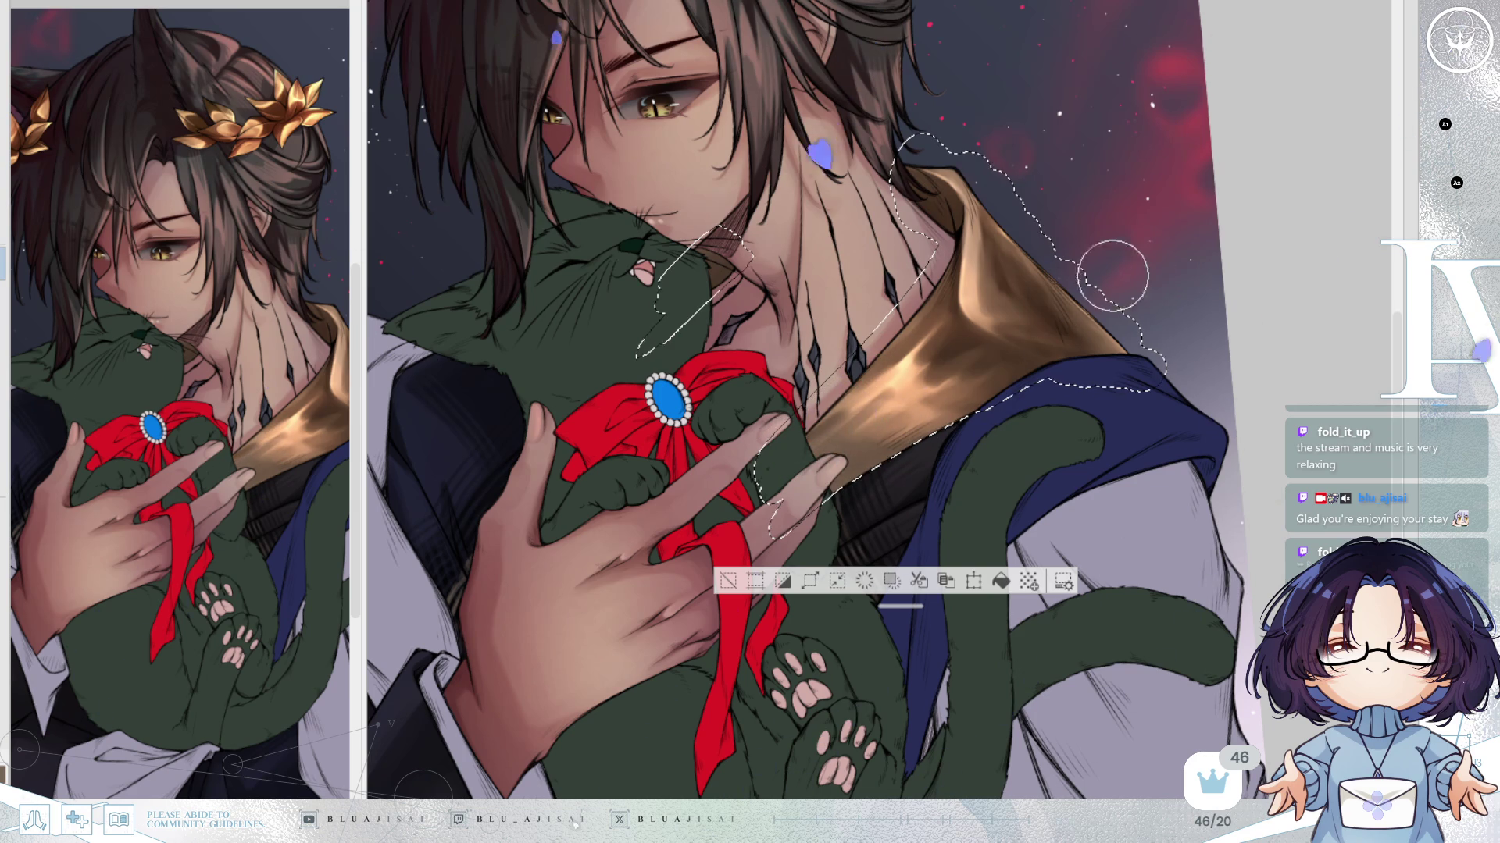
key("h")
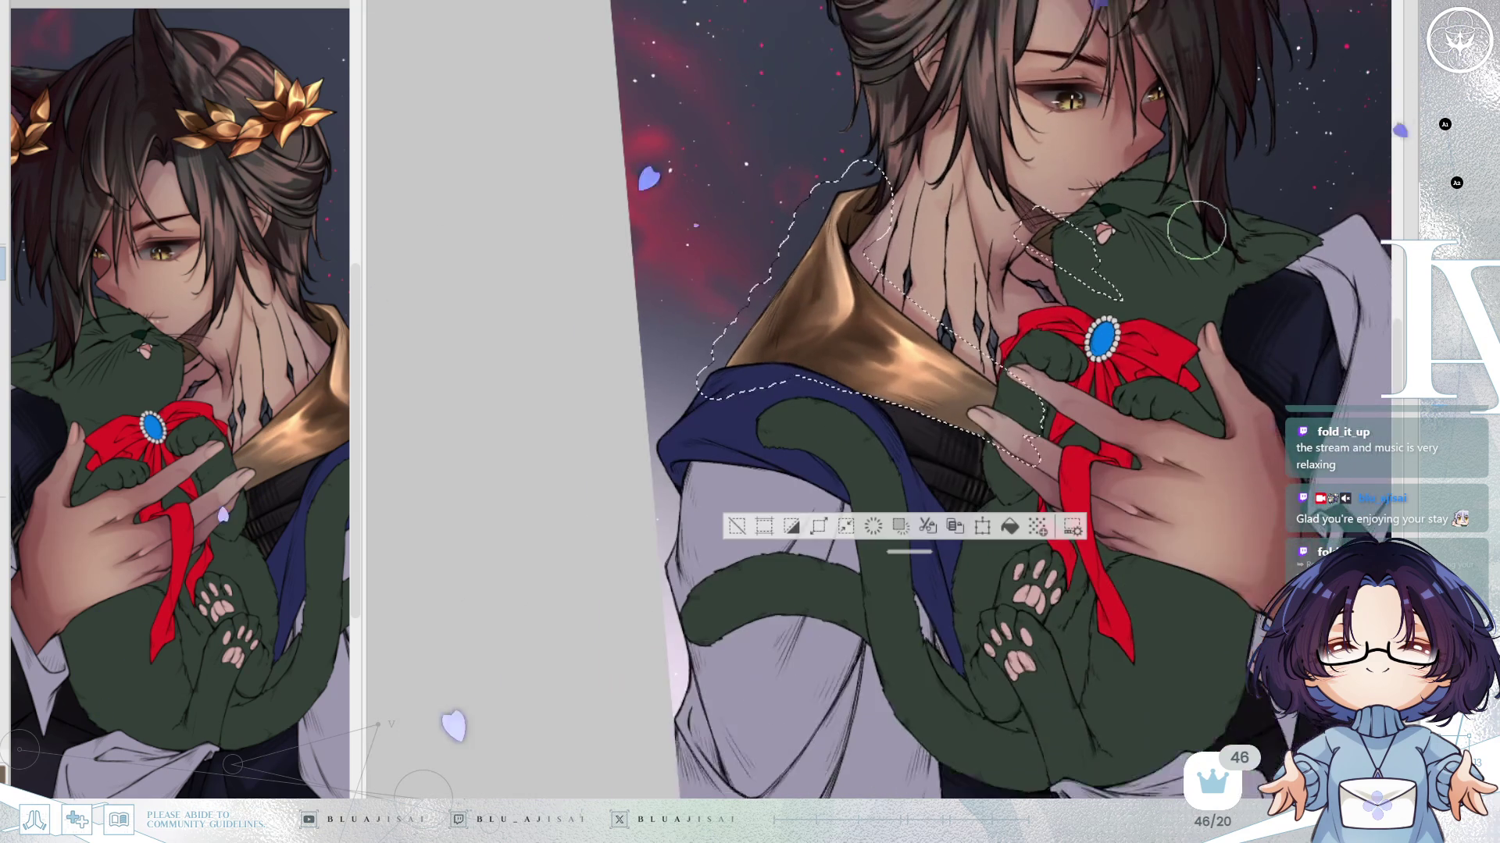
key("h")
scroll(937, 327, "up", 1)
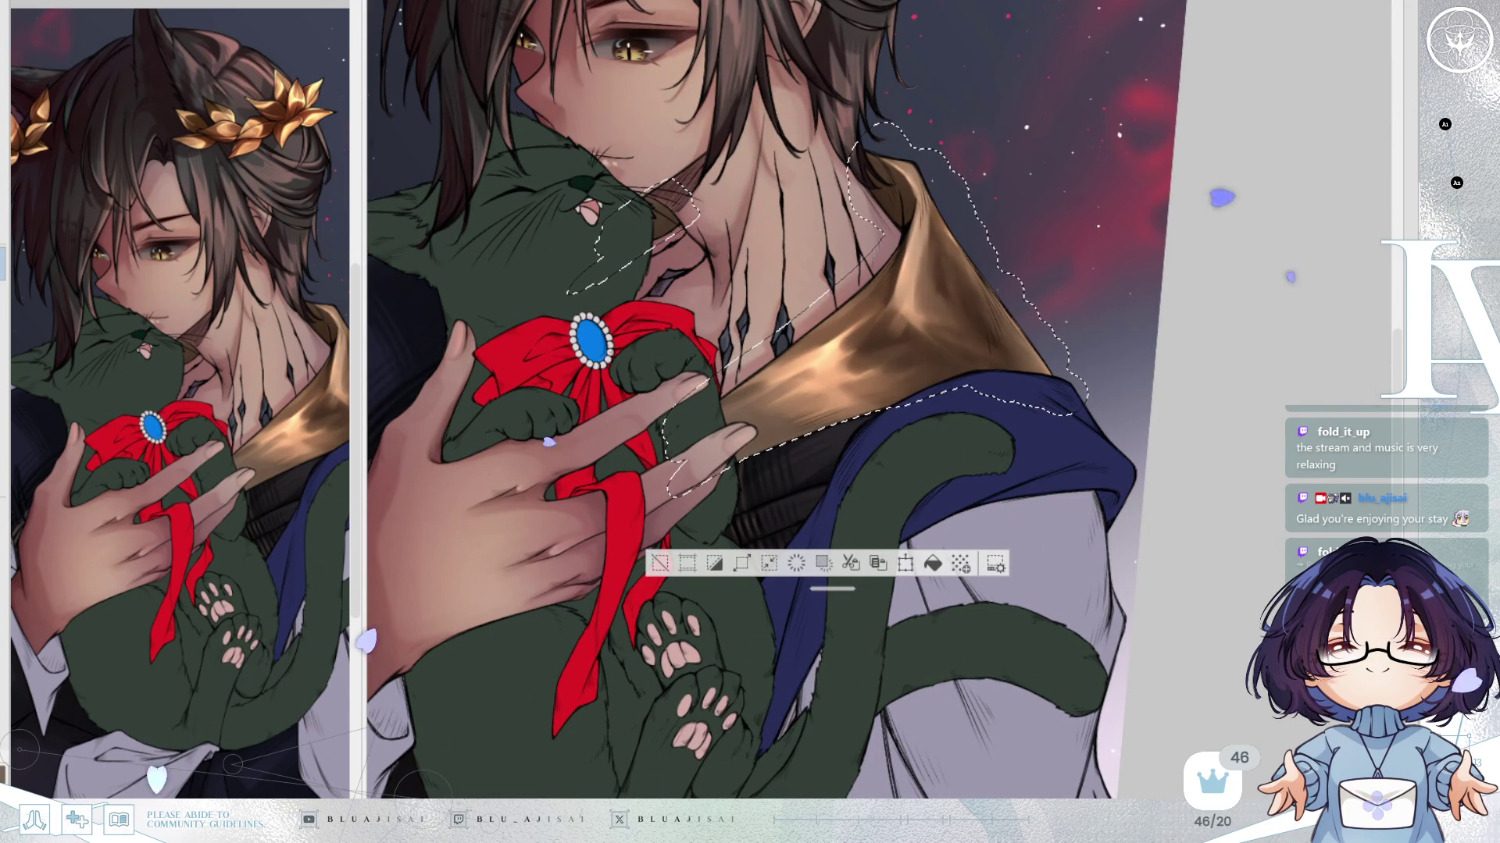
scroll(911, 260, "up", 2)
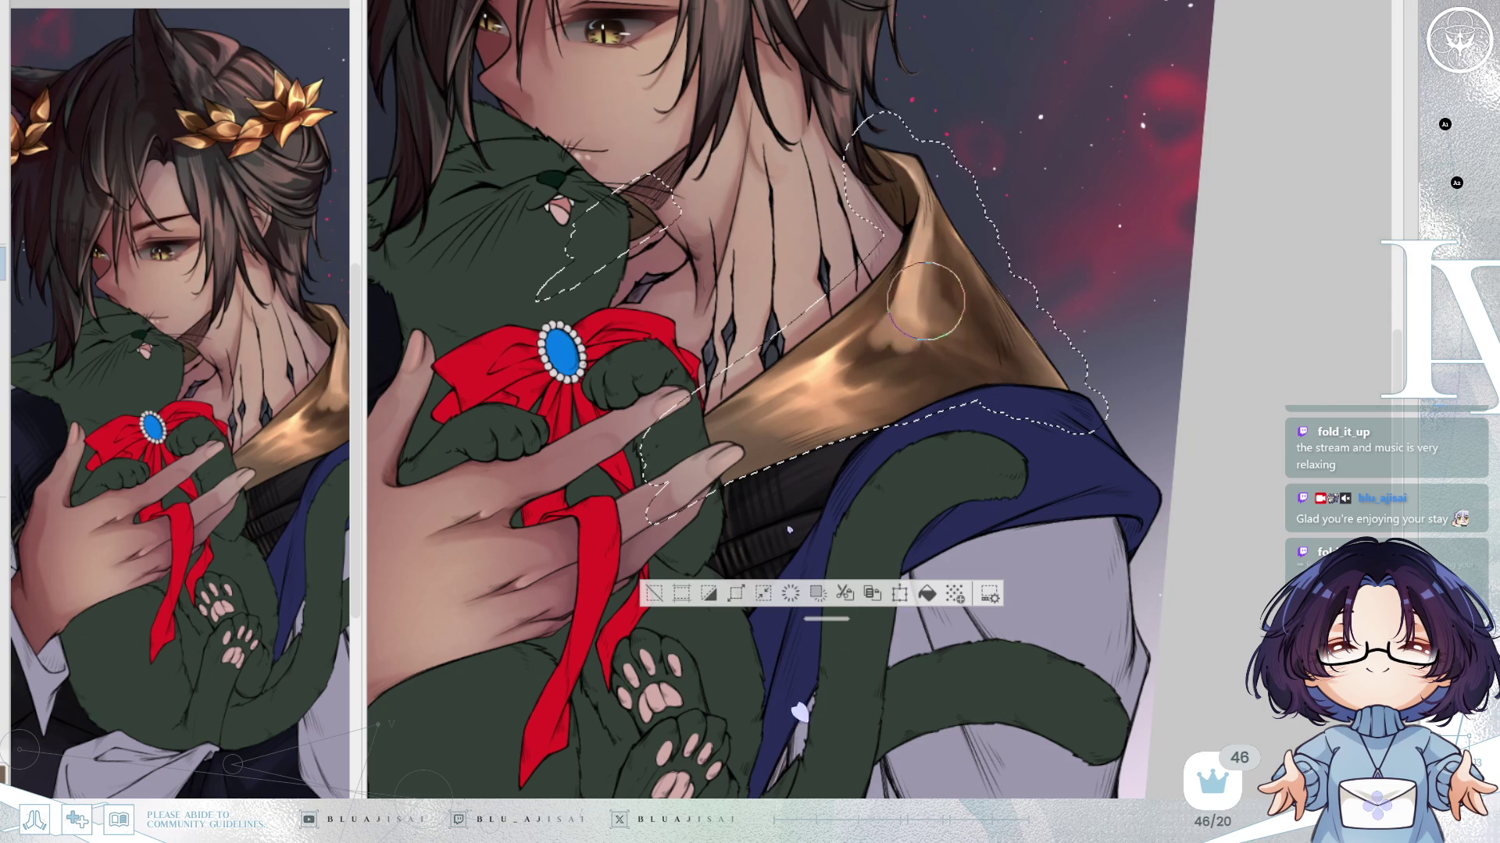
key("minus")
key("minus")
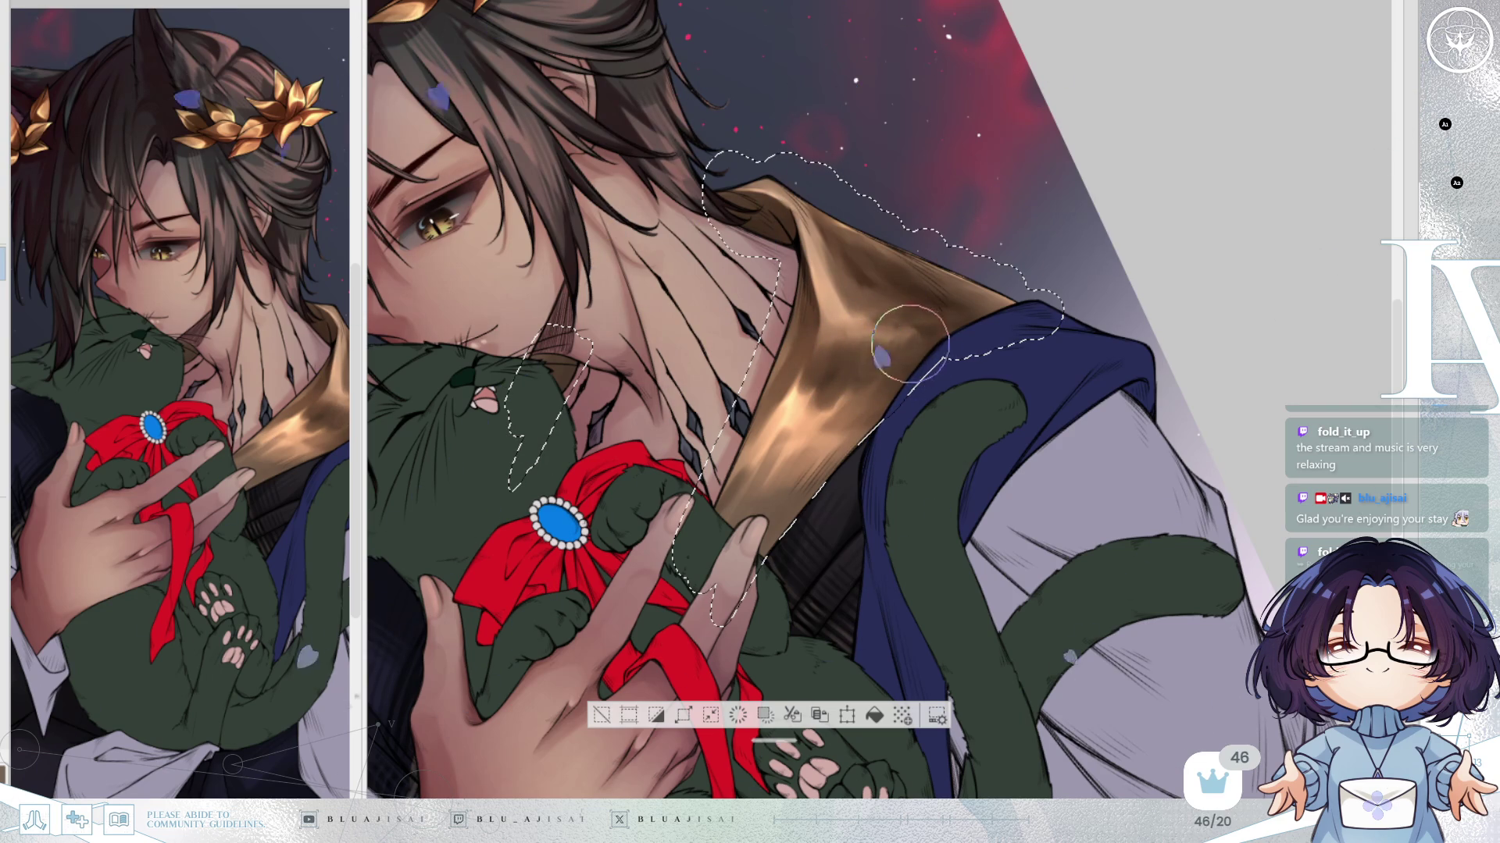
scroll(986, 311, "down", 4)
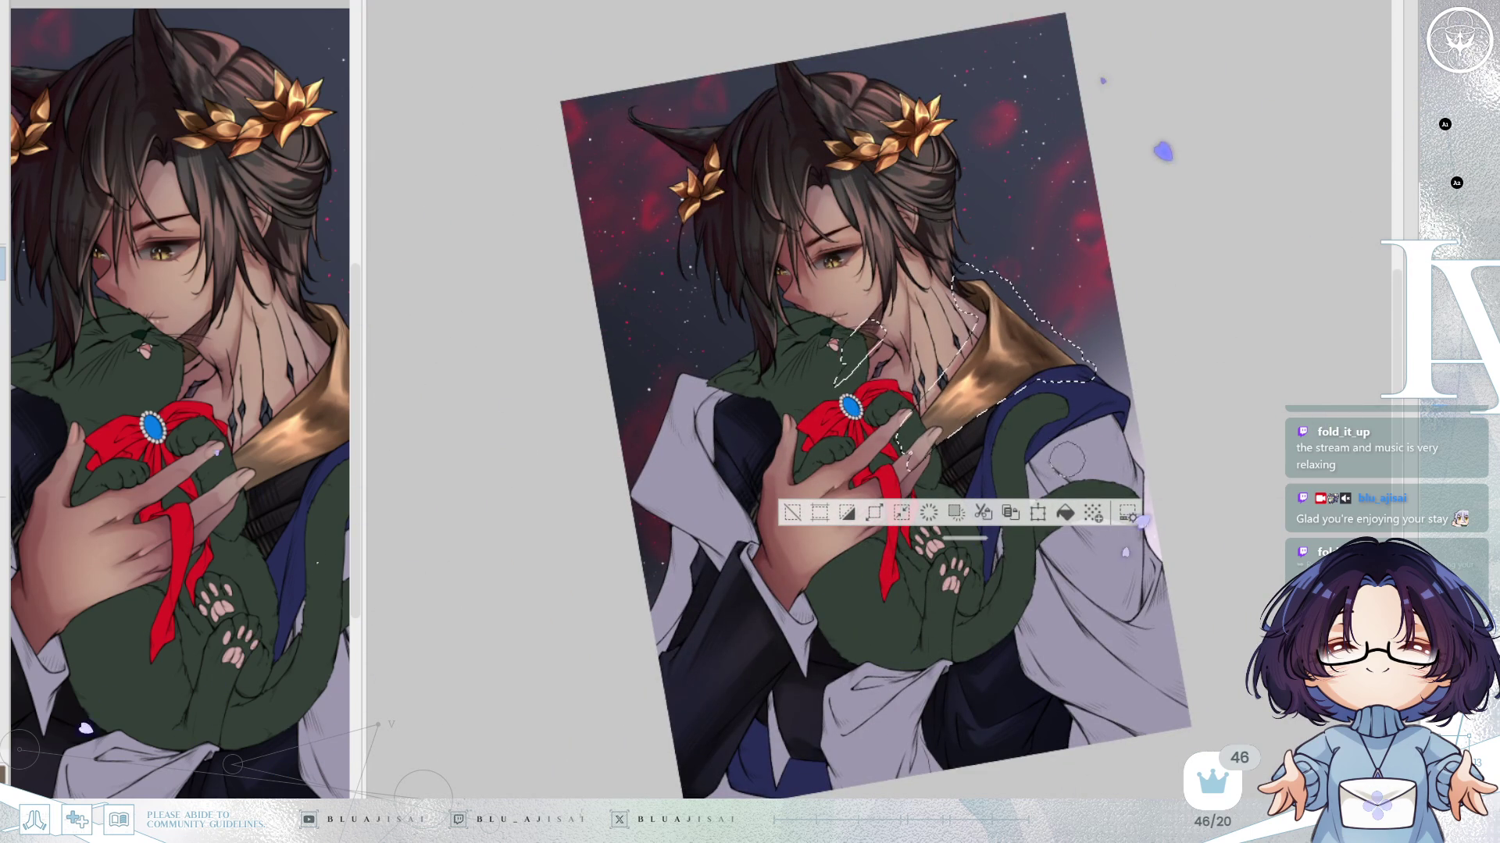
Straighten the view, zoom in, and blend the gold collar's highlight into its darker shading.
key("asciicircum")
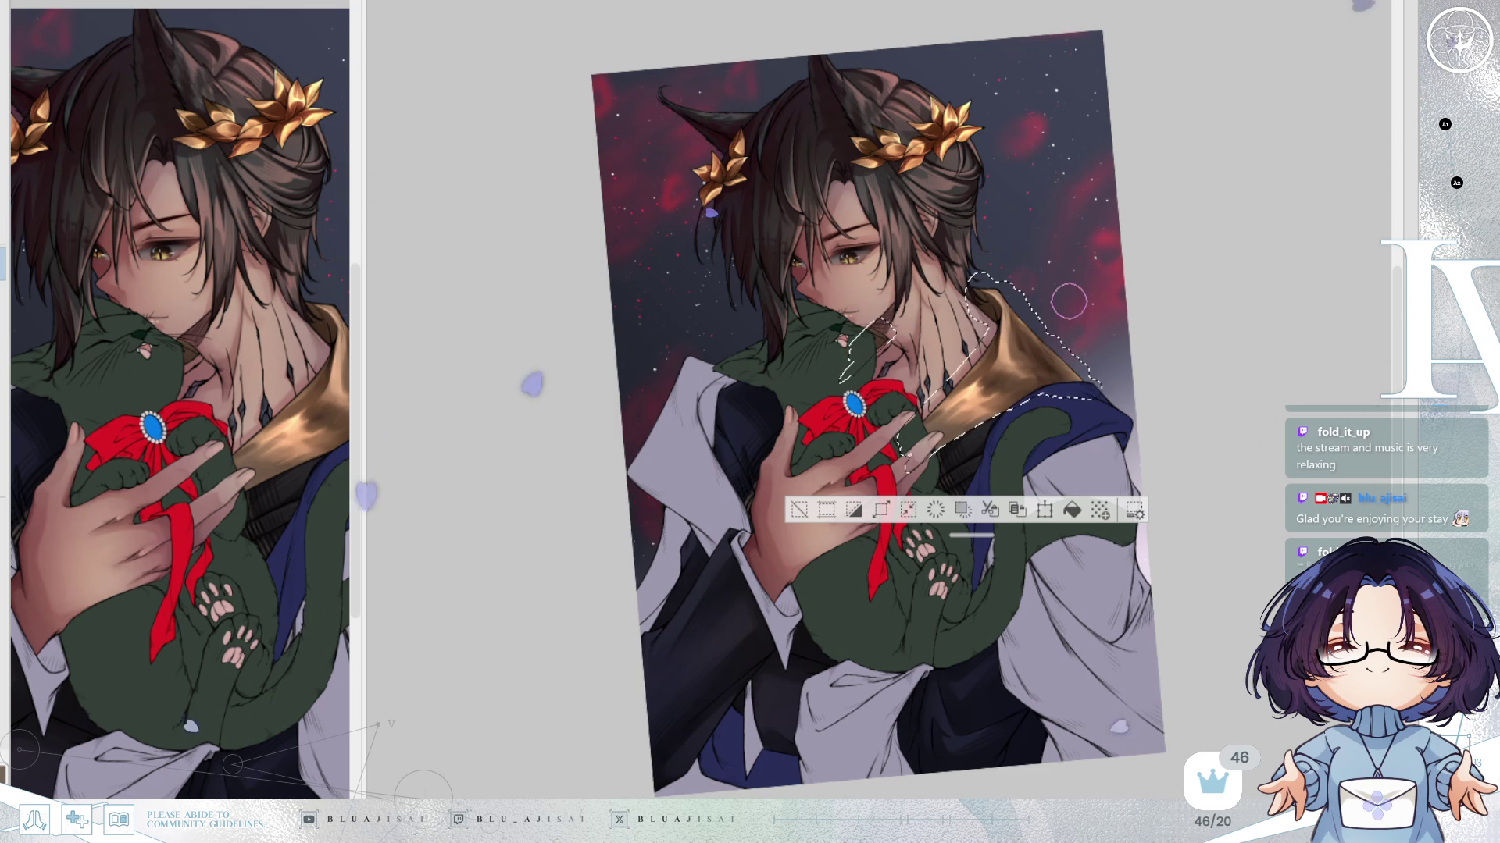
key("ctrl+0")
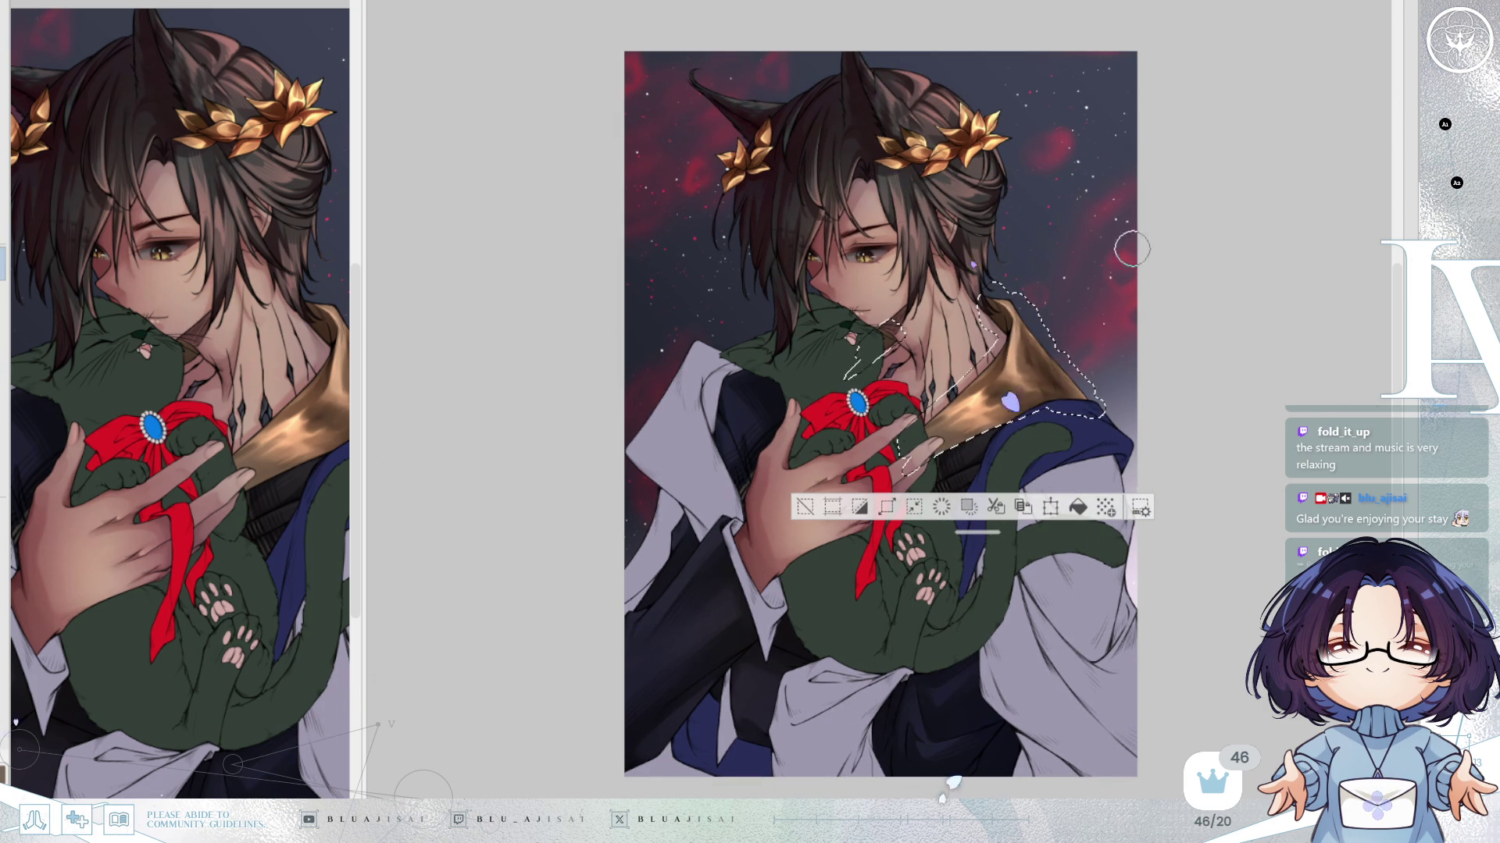
scroll(1139, 245, "up", 5)
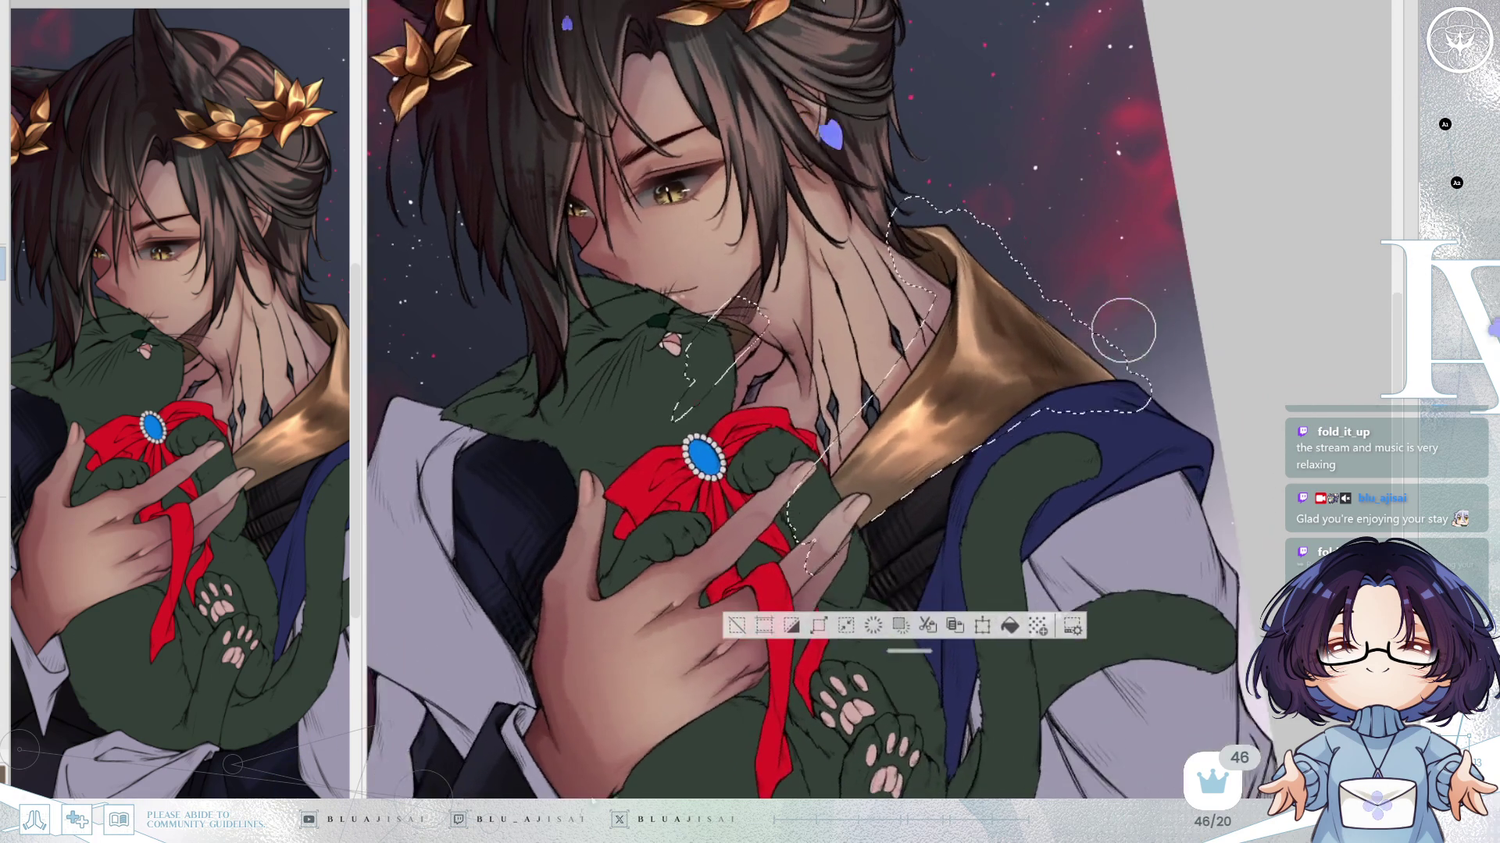
scroll(1123, 330, "up", 1)
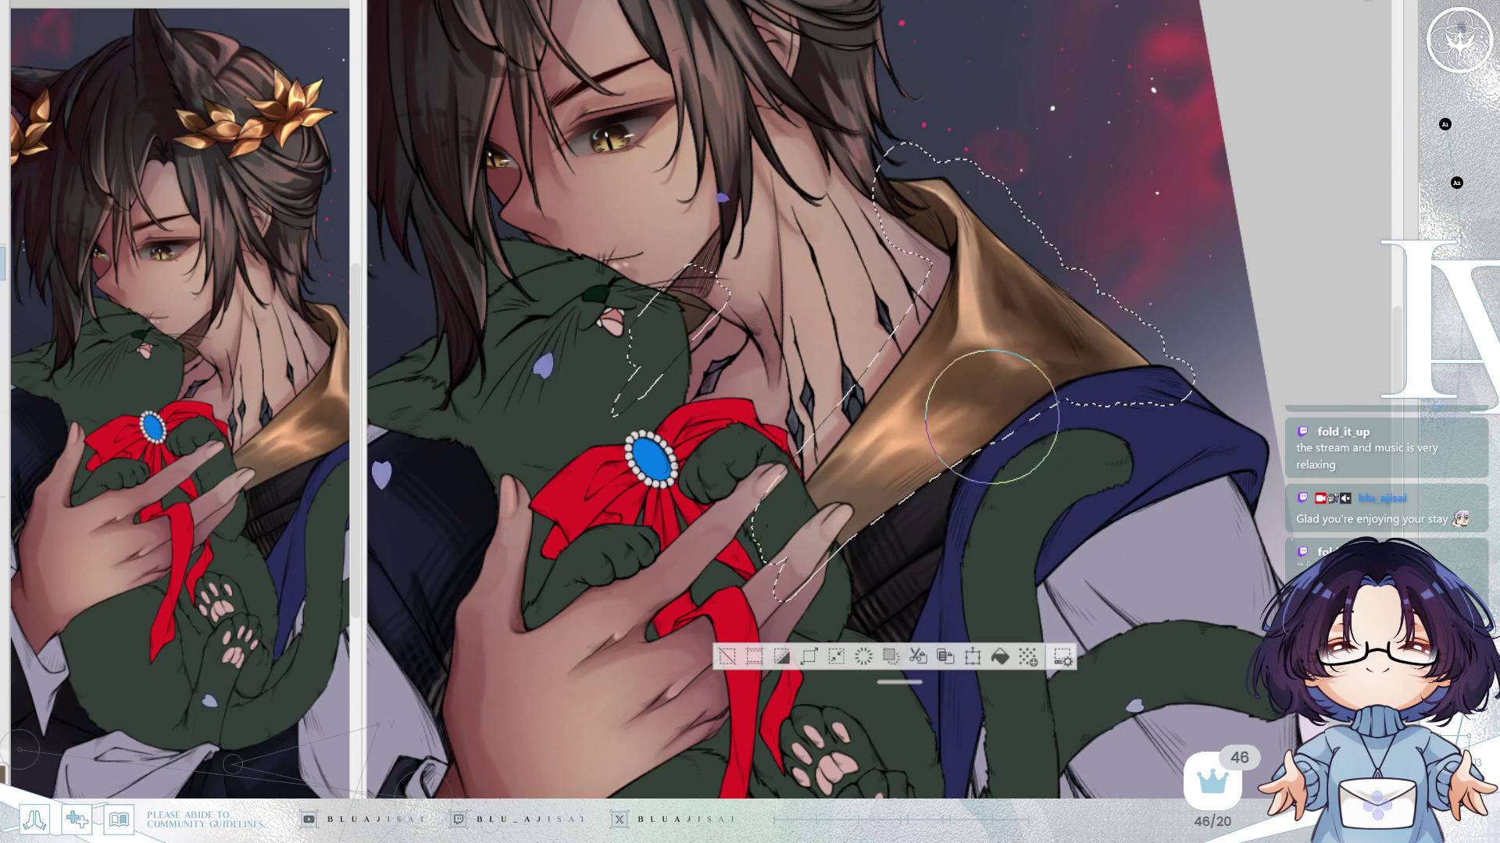
left_click_drag(1039, 379, 1014, 402)
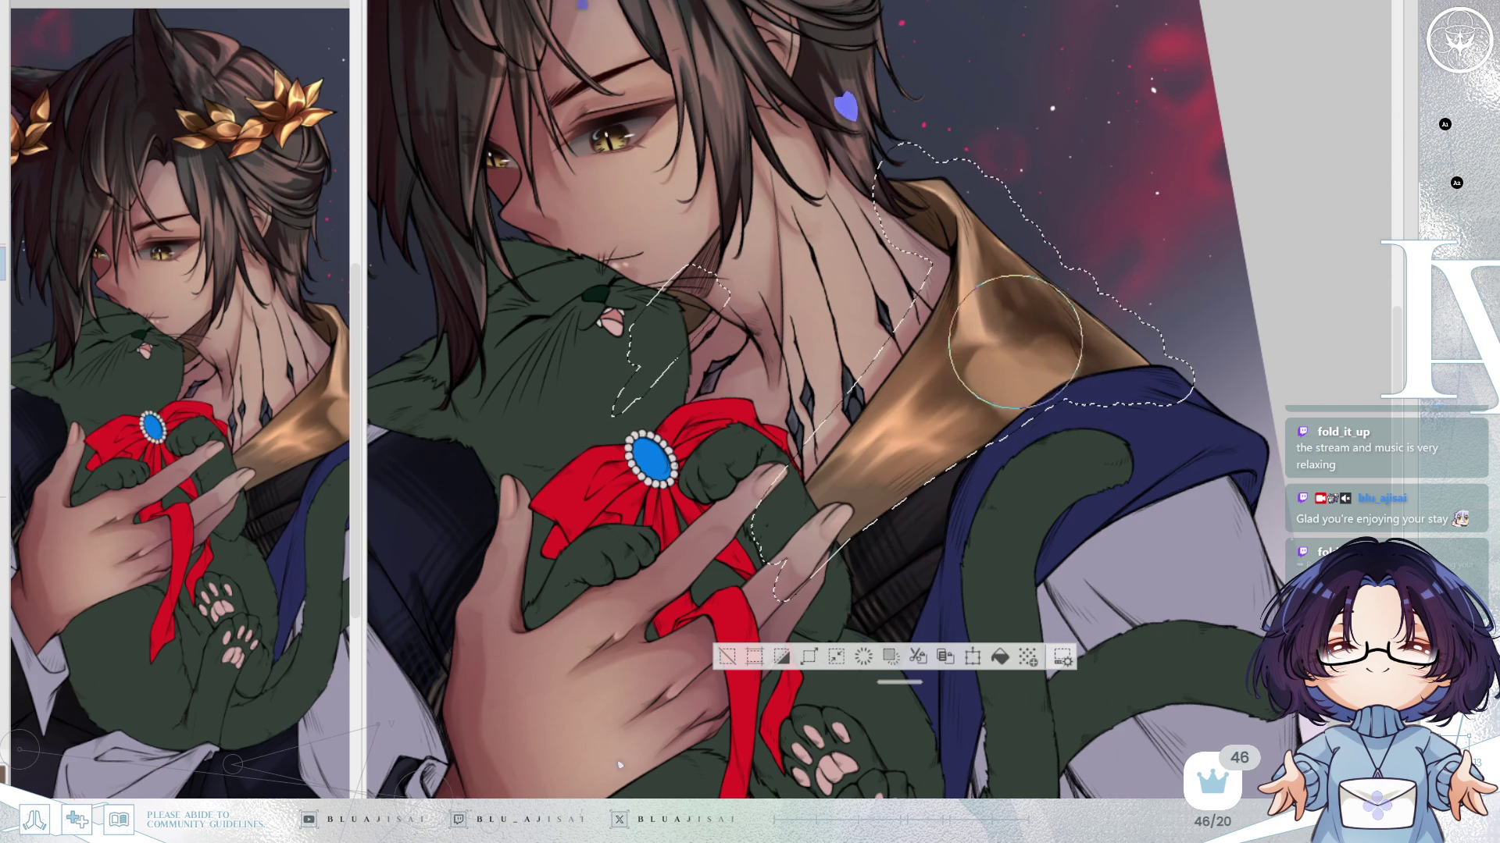
mouse_move(988, 375)
left_mouse_down()
mouse_move(979, 384)
mouse_move(1014, 409)
mouse_move(1003, 355)
mouse_move(1007, 367)
mouse_move(1054, 323)
left_mouse_up()
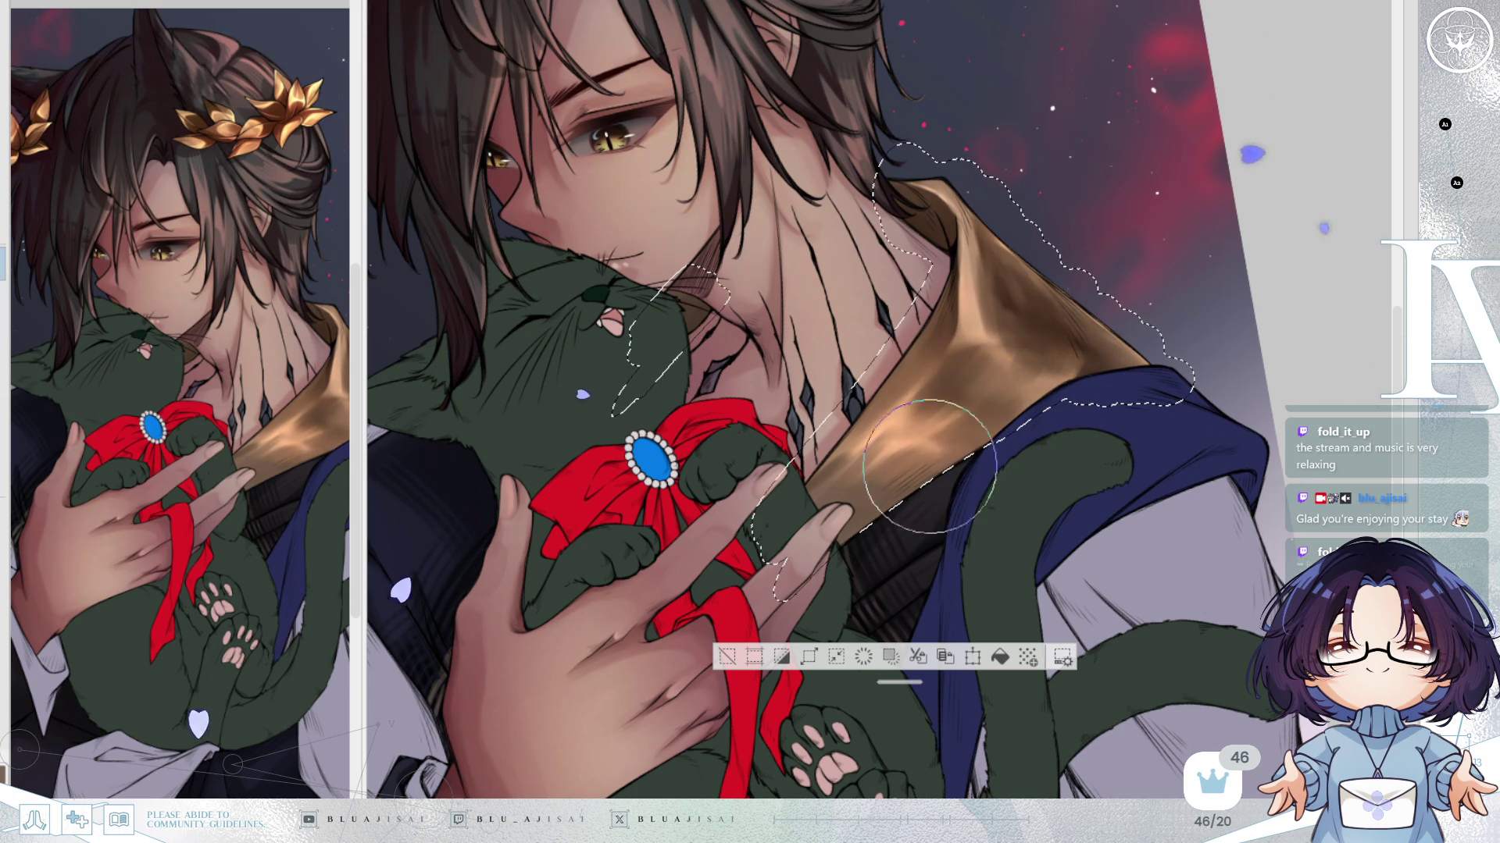
Mirror the canvas, soften the remaining collar shading, then deselect.
key("h")
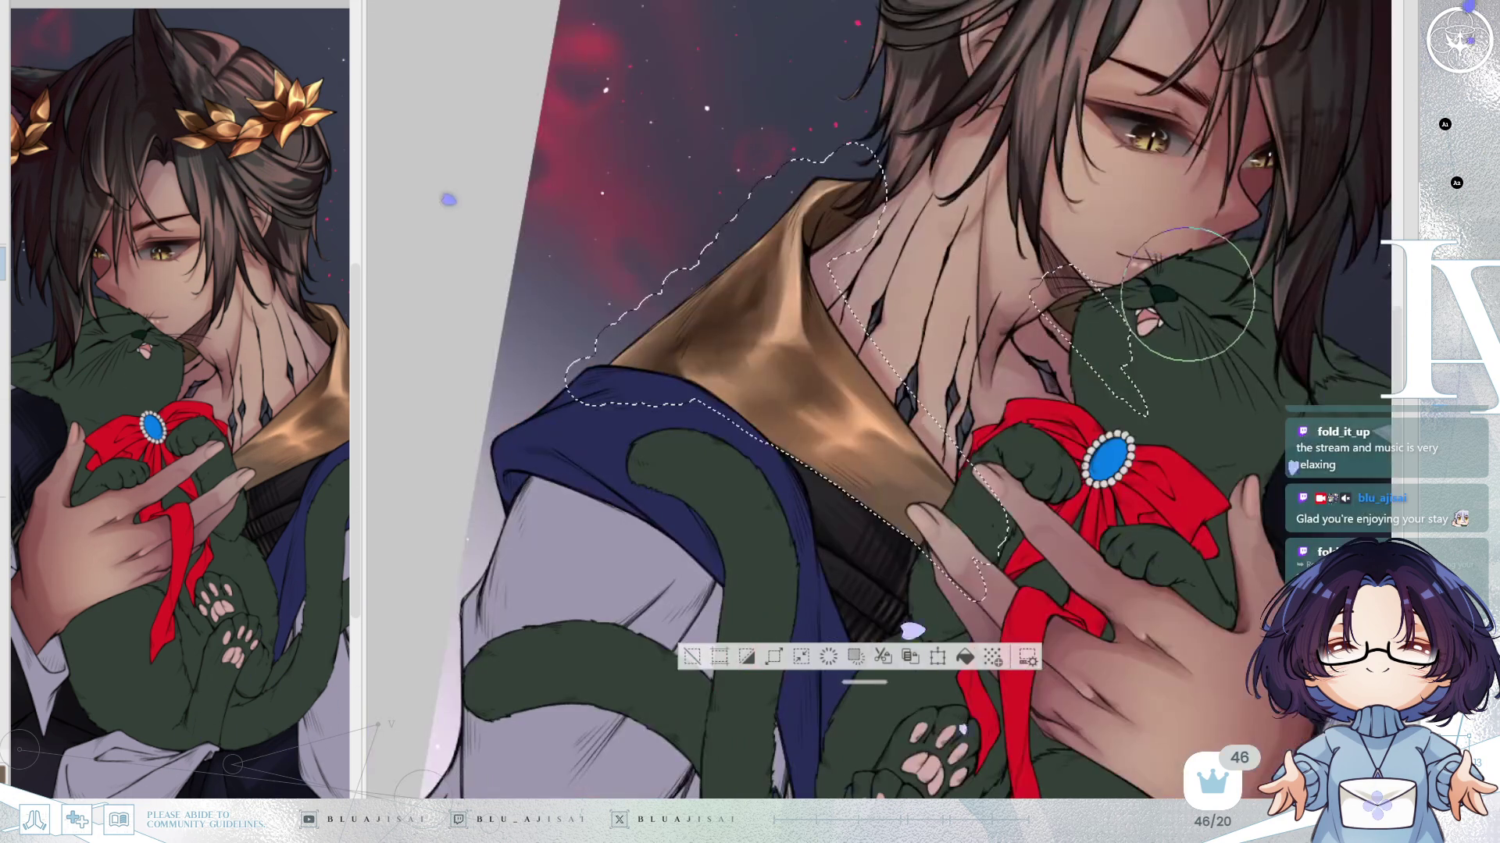
scroll(1191, 289, "up", 2)
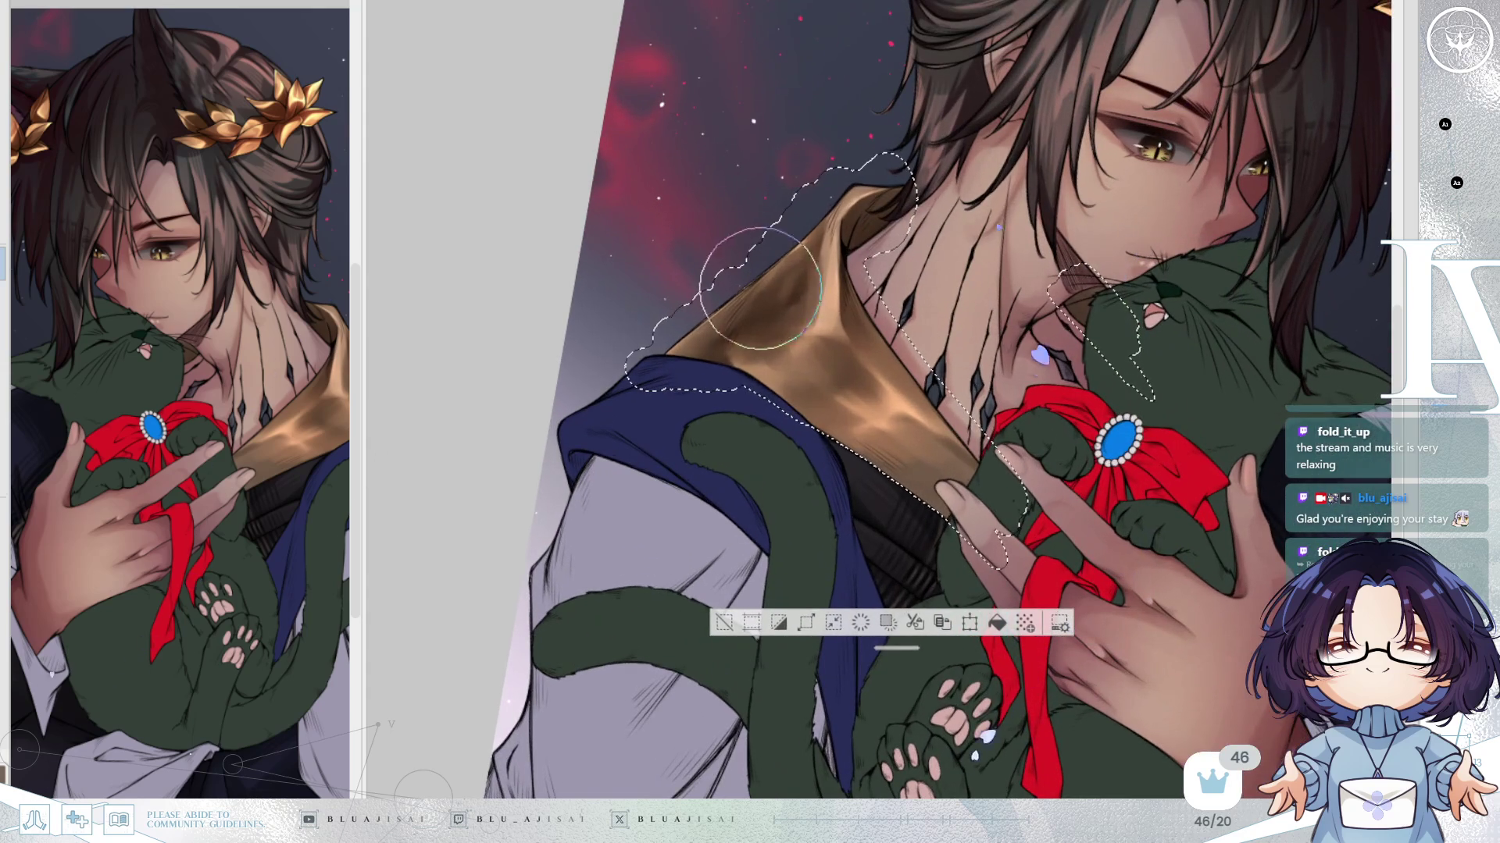
left_click_drag(760, 288, 765, 329)
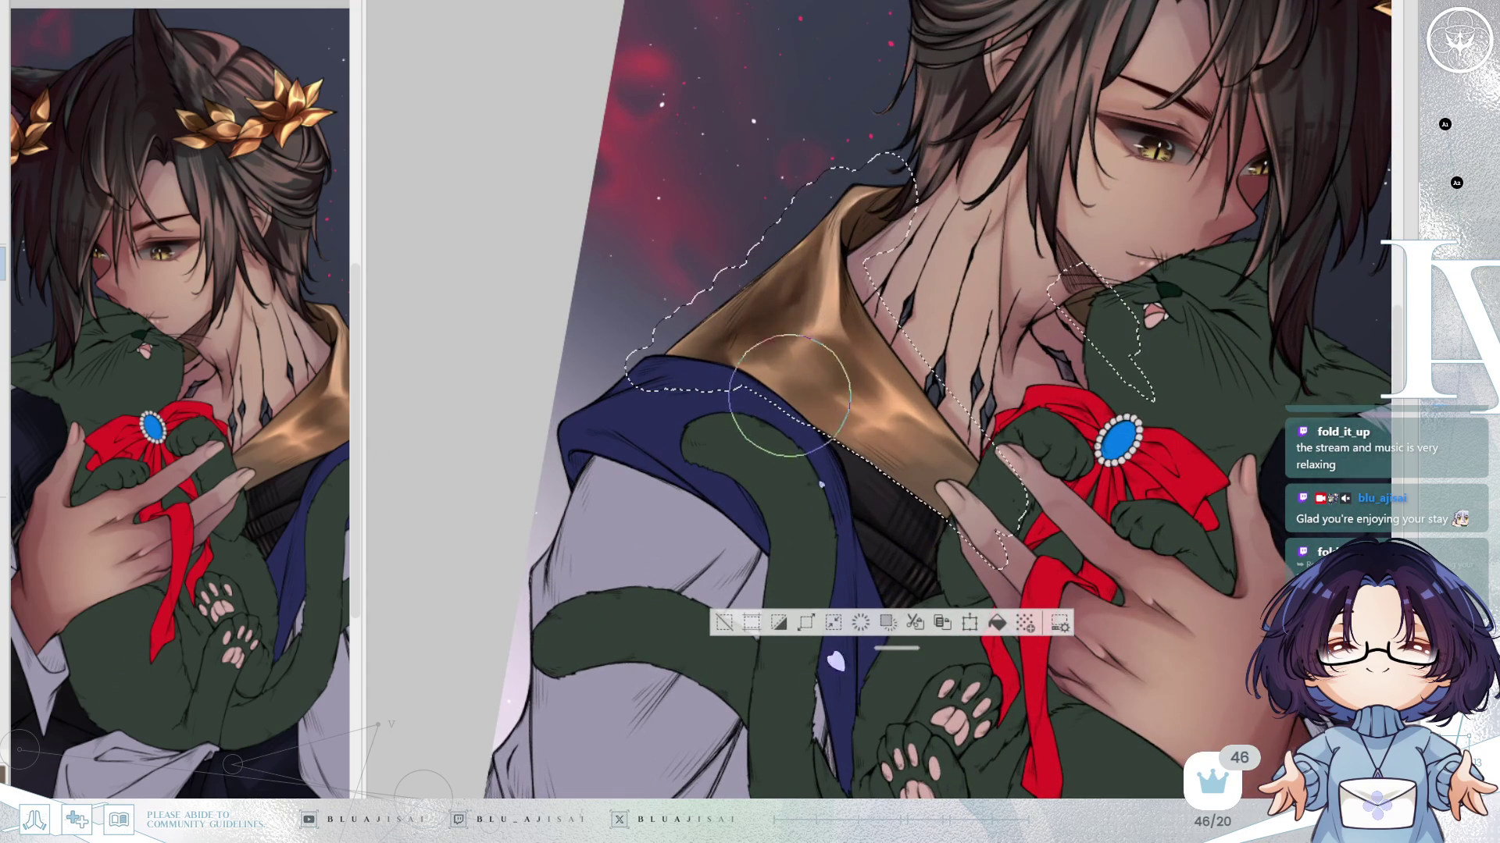
mouse_move(732, 345)
left_mouse_down()
mouse_move(792, 355)
mouse_move(796, 304)
left_mouse_up()
mouse_move(1082, 160)
left_mouse_down()
mouse_move(1144, 461)
mouse_move(924, 265)
mouse_move(874, 297)
left_mouse_up()
key("ctrl+d")
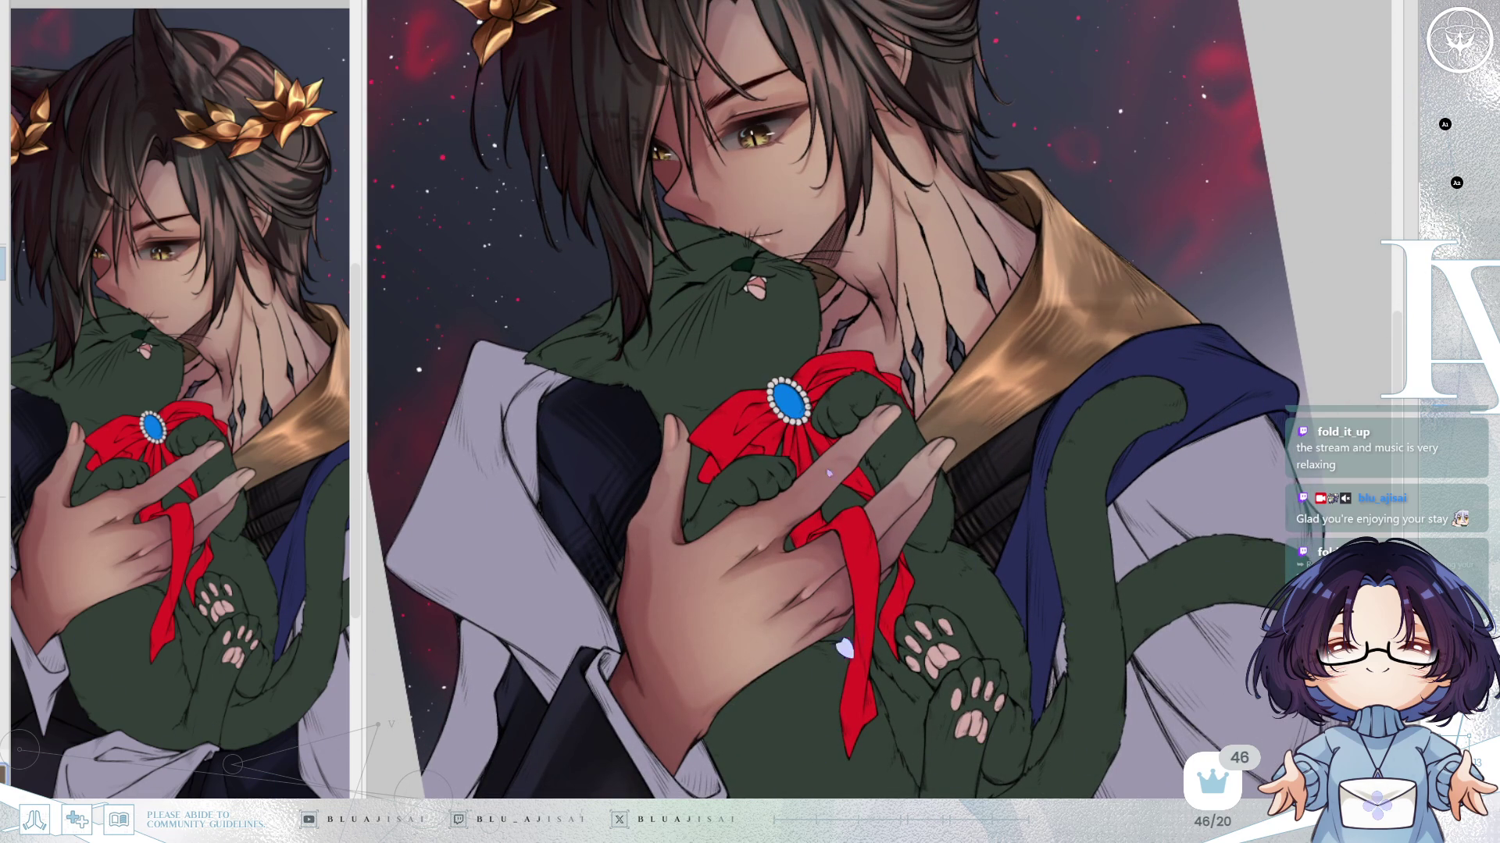
Return the illustration to an unmirrored, upright, zoomed-out view and reposition it.
scroll(1060, 271, "up", 2)
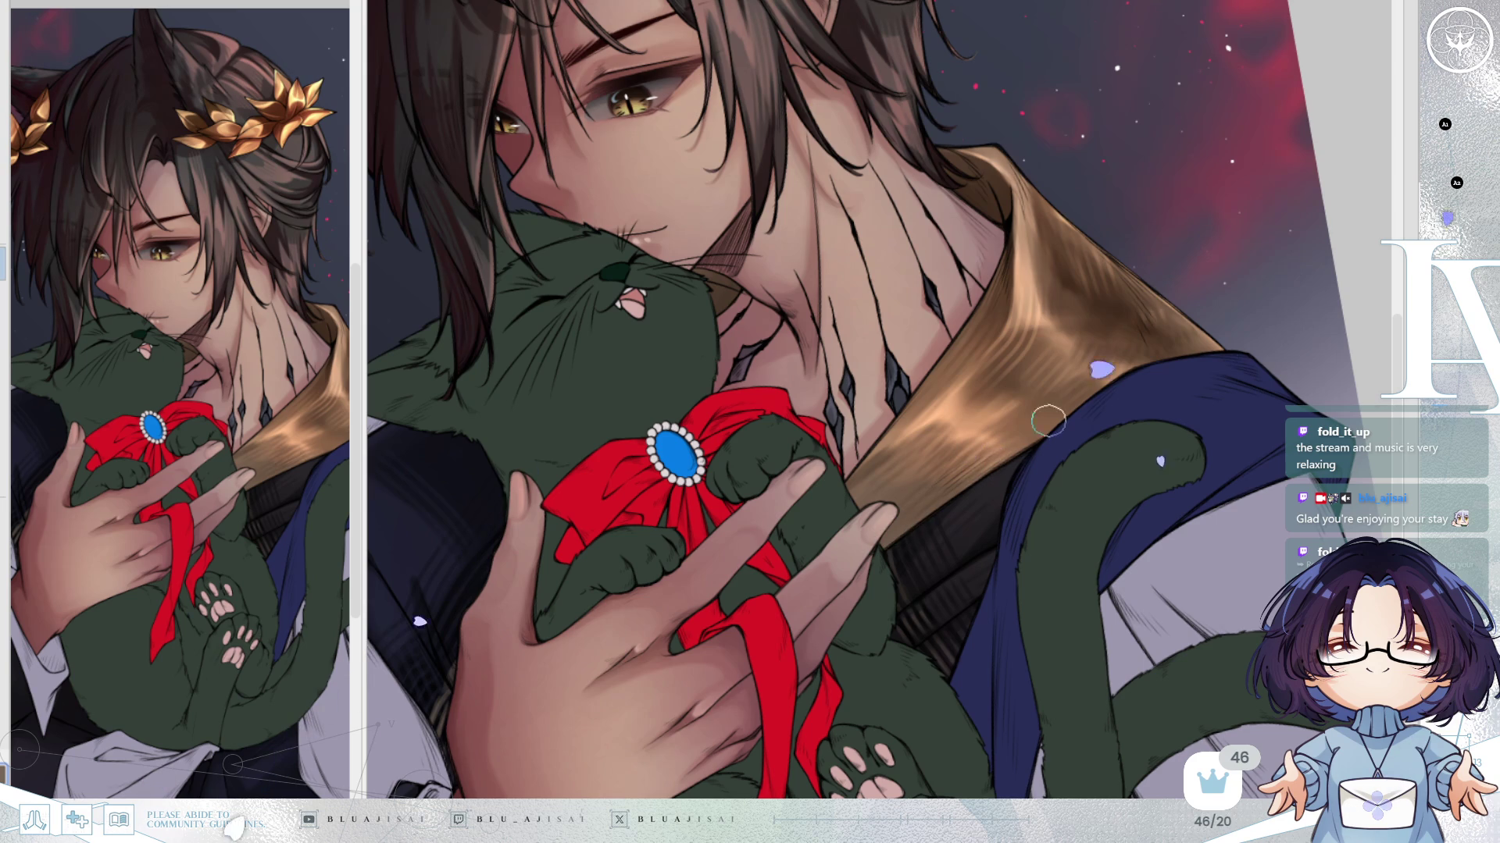
scroll(1211, 338, "down", 1)
key("h")
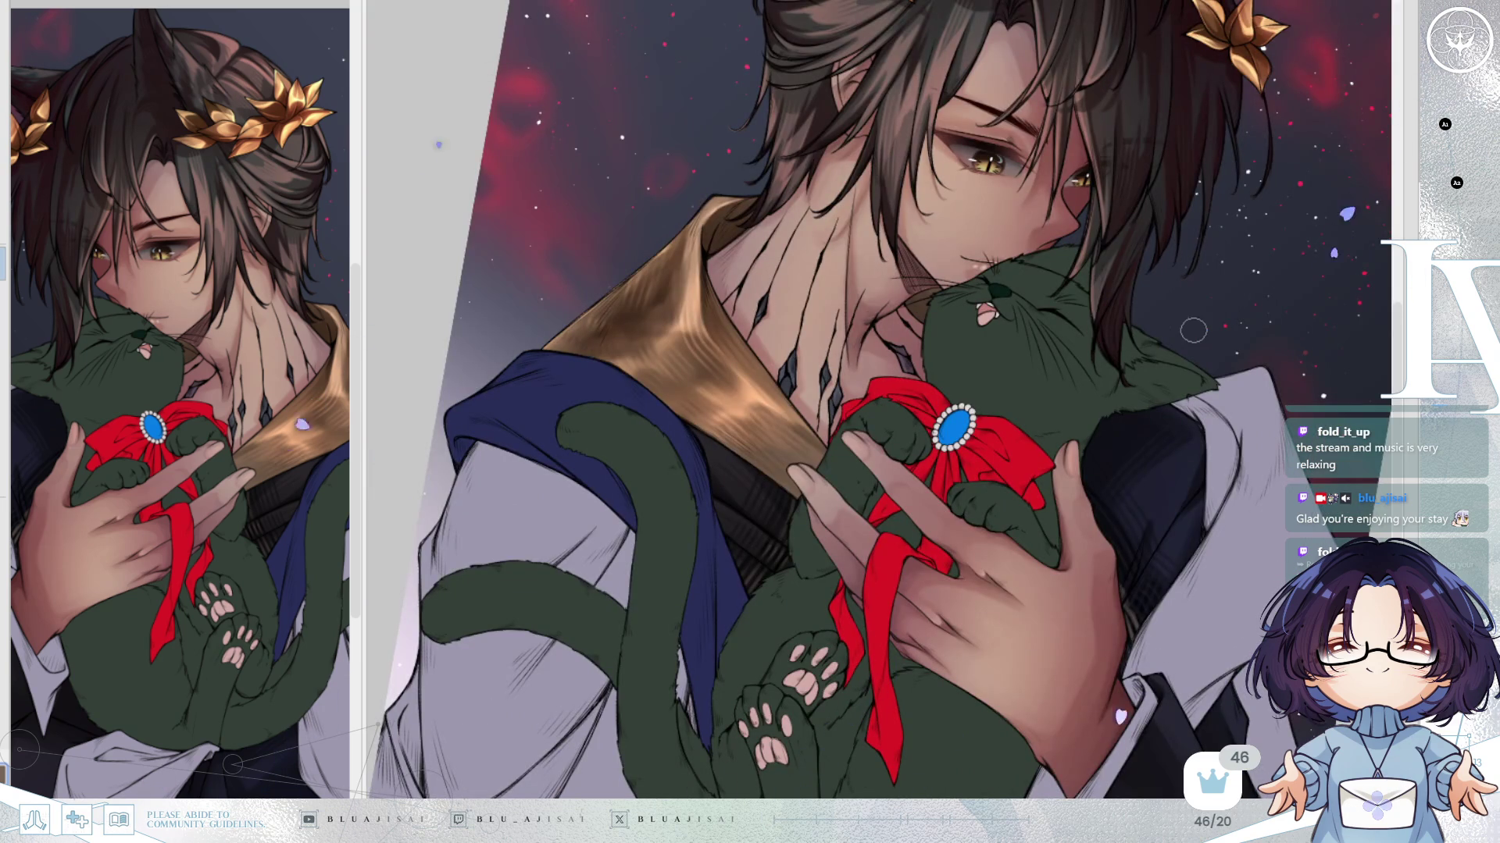
scroll(1193, 330, "down", 1)
key("Delete")
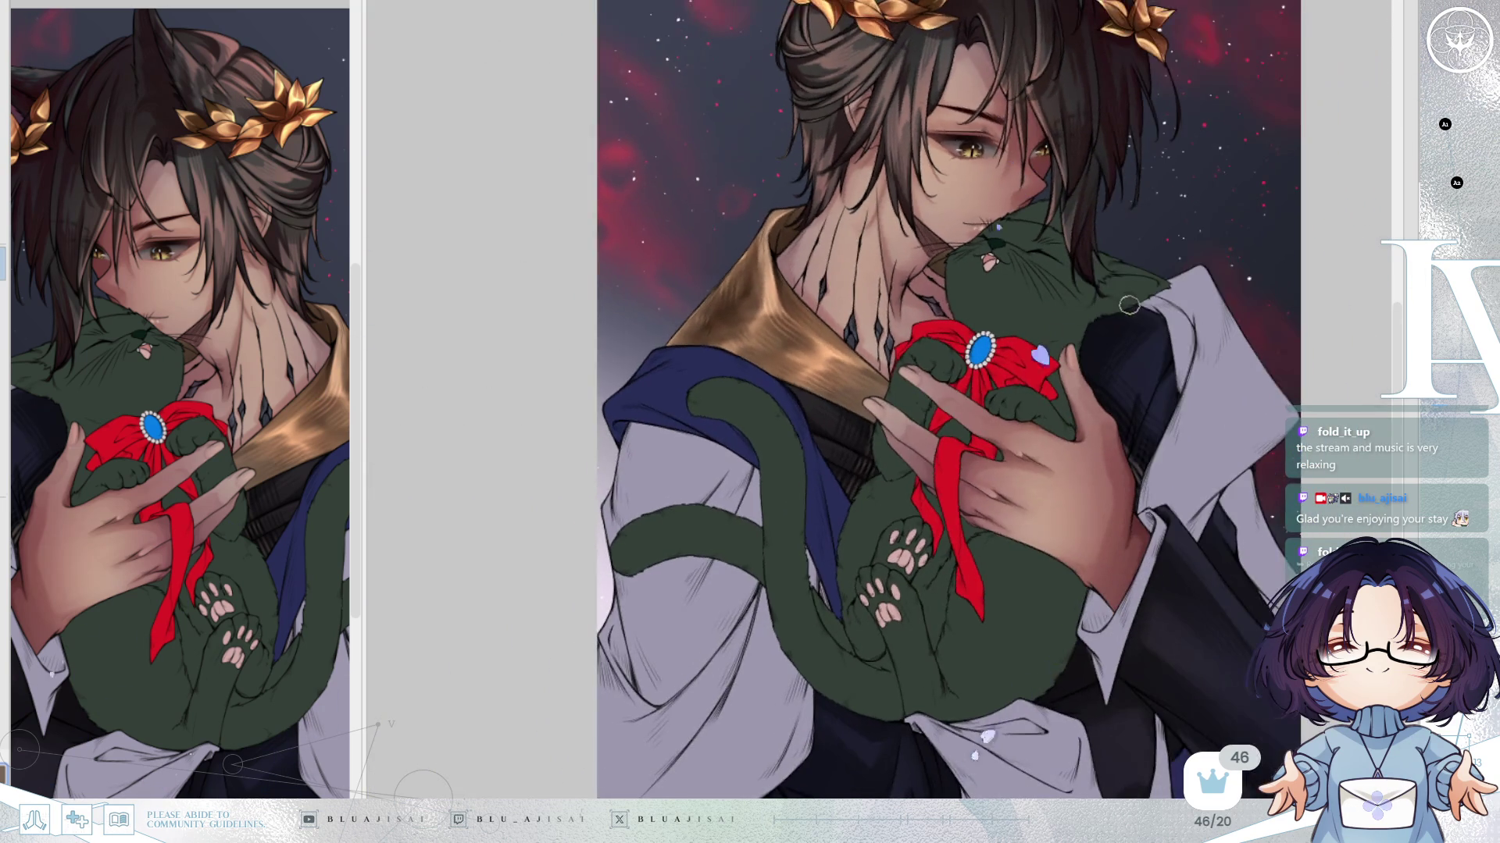
key("h")
left_click_drag(1128, 331, 1168, 347)
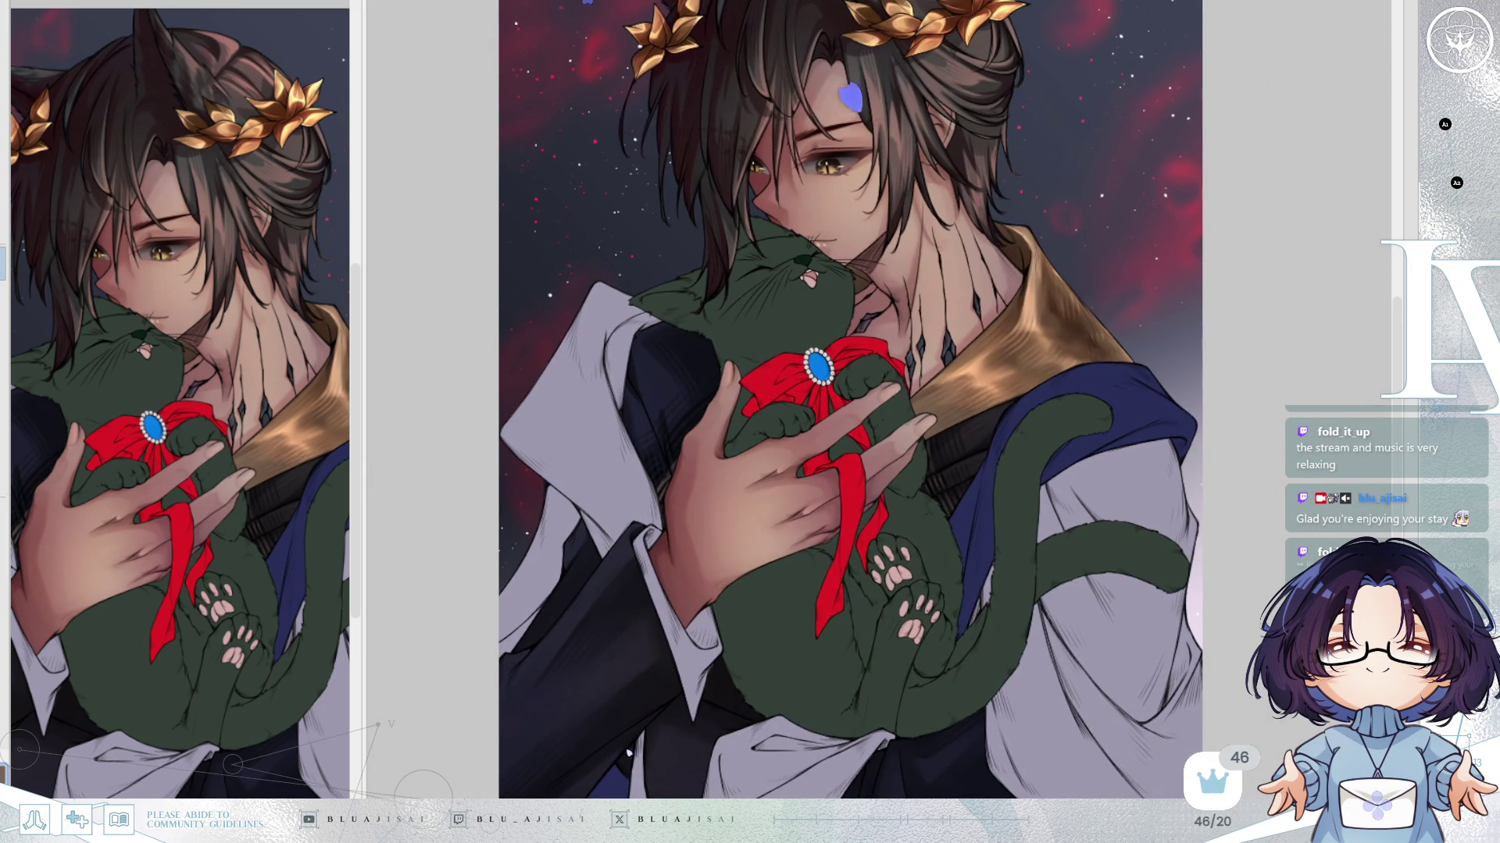
Glance at the grey-haired character artwork, then return to the cat illustration.
key("ctrl+Tab")
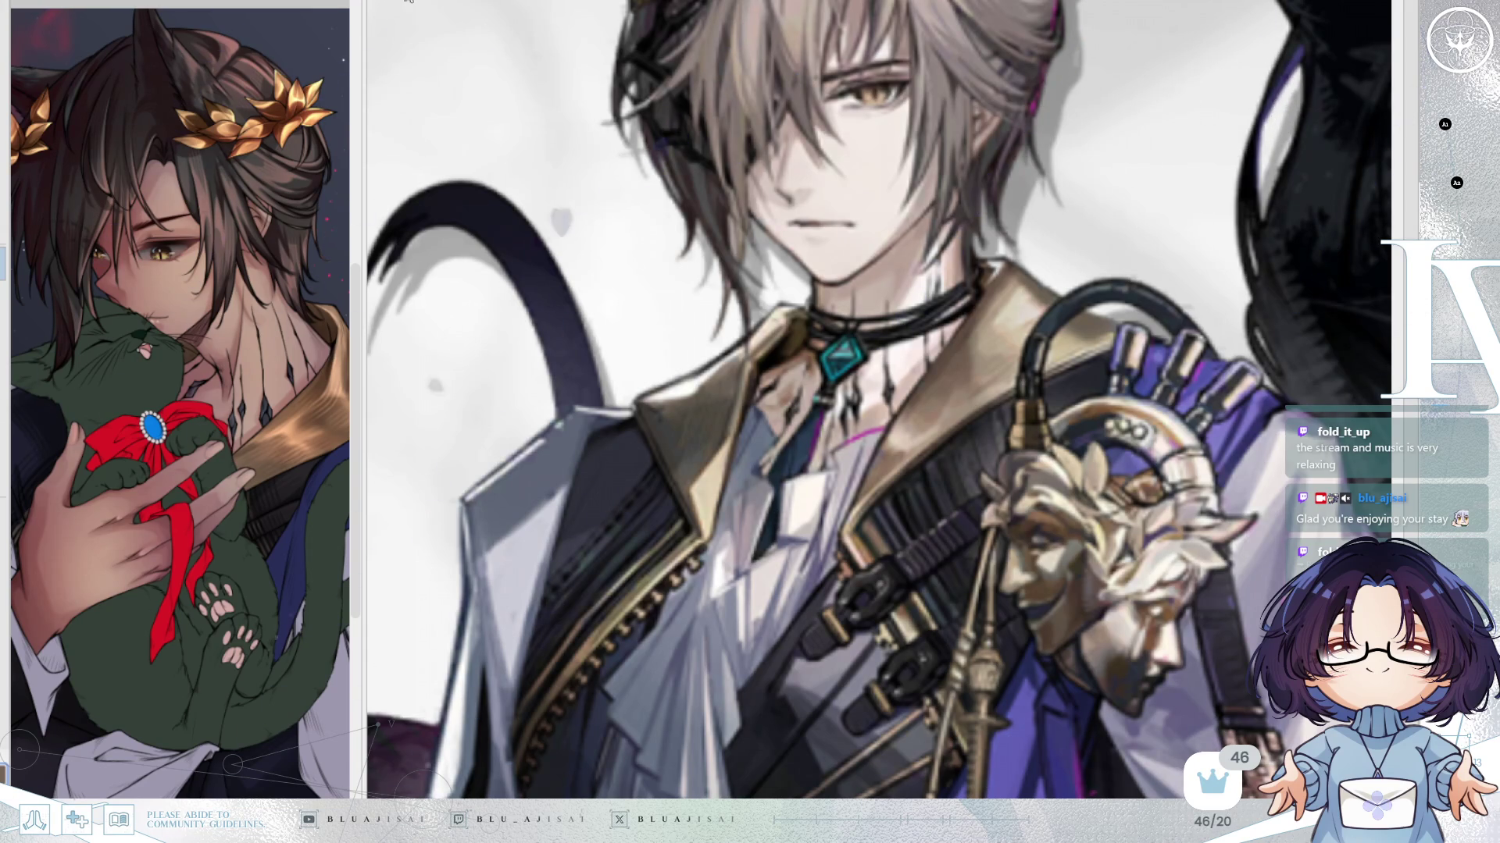
key("ctrl+Tab")
left_click_drag(1257, 339, 1251, 342)
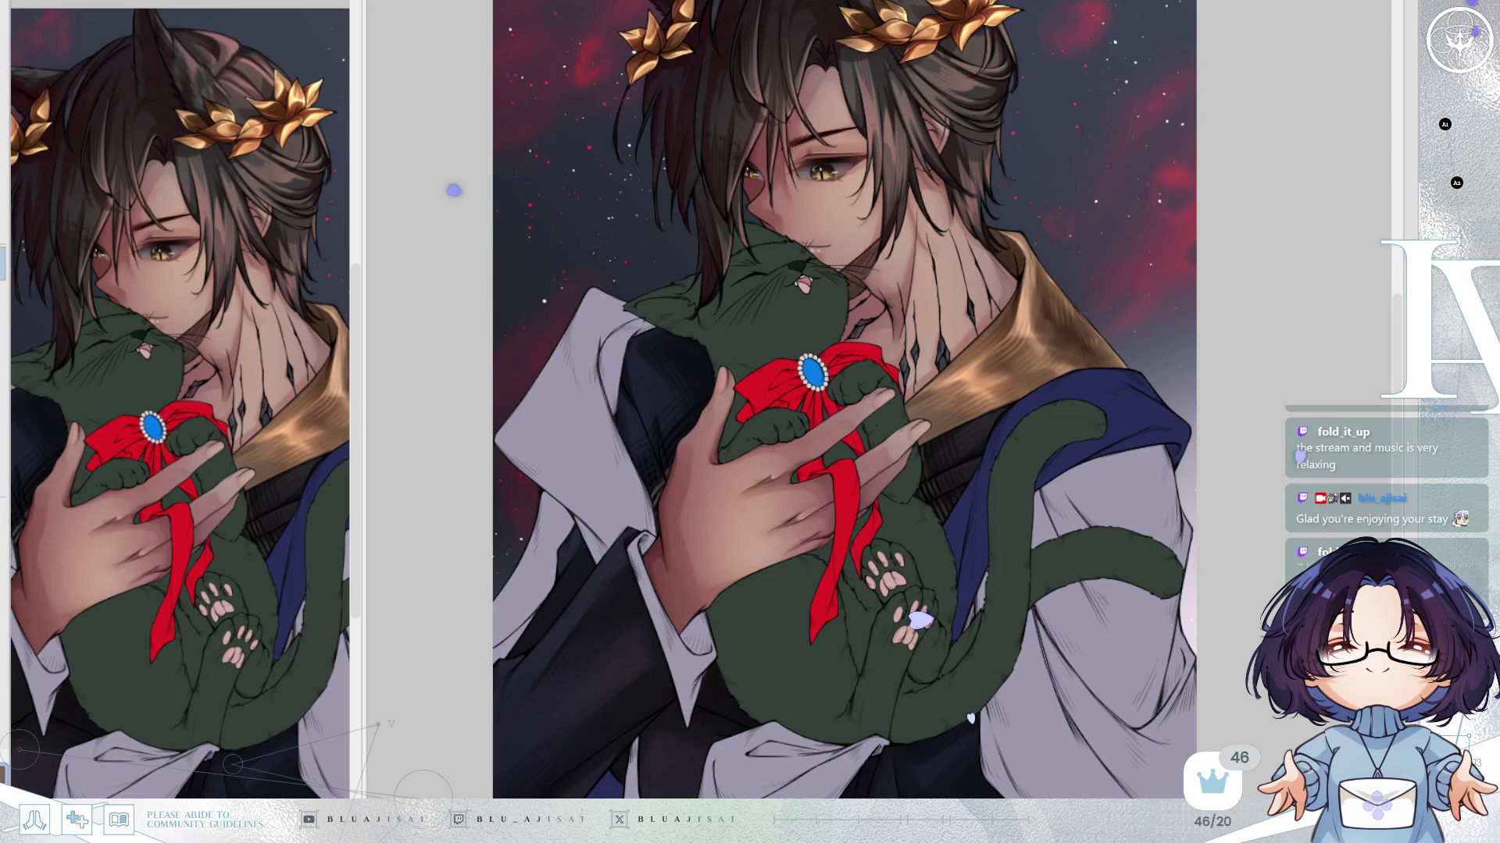
Blend the dark streaks on the gold collar, including near the hand, then lasso-select the collar.
scroll(943, 275, "up", 2)
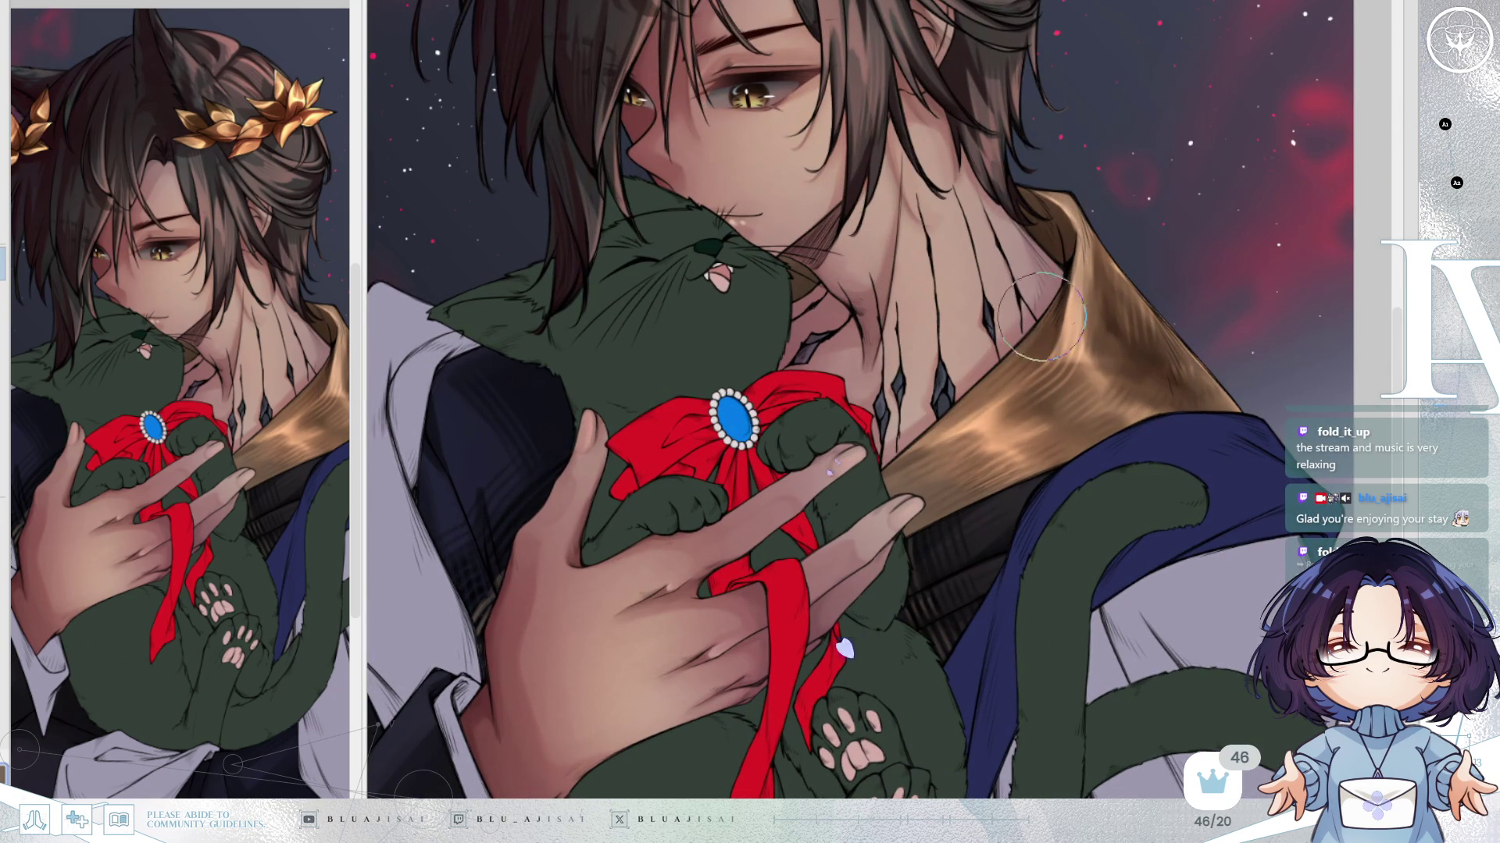
mouse_move(1017, 395)
left_mouse_down()
mouse_move(968, 422)
mouse_move(953, 414)
mouse_move(1008, 373)
mouse_move(1023, 378)
mouse_move(969, 411)
left_mouse_up()
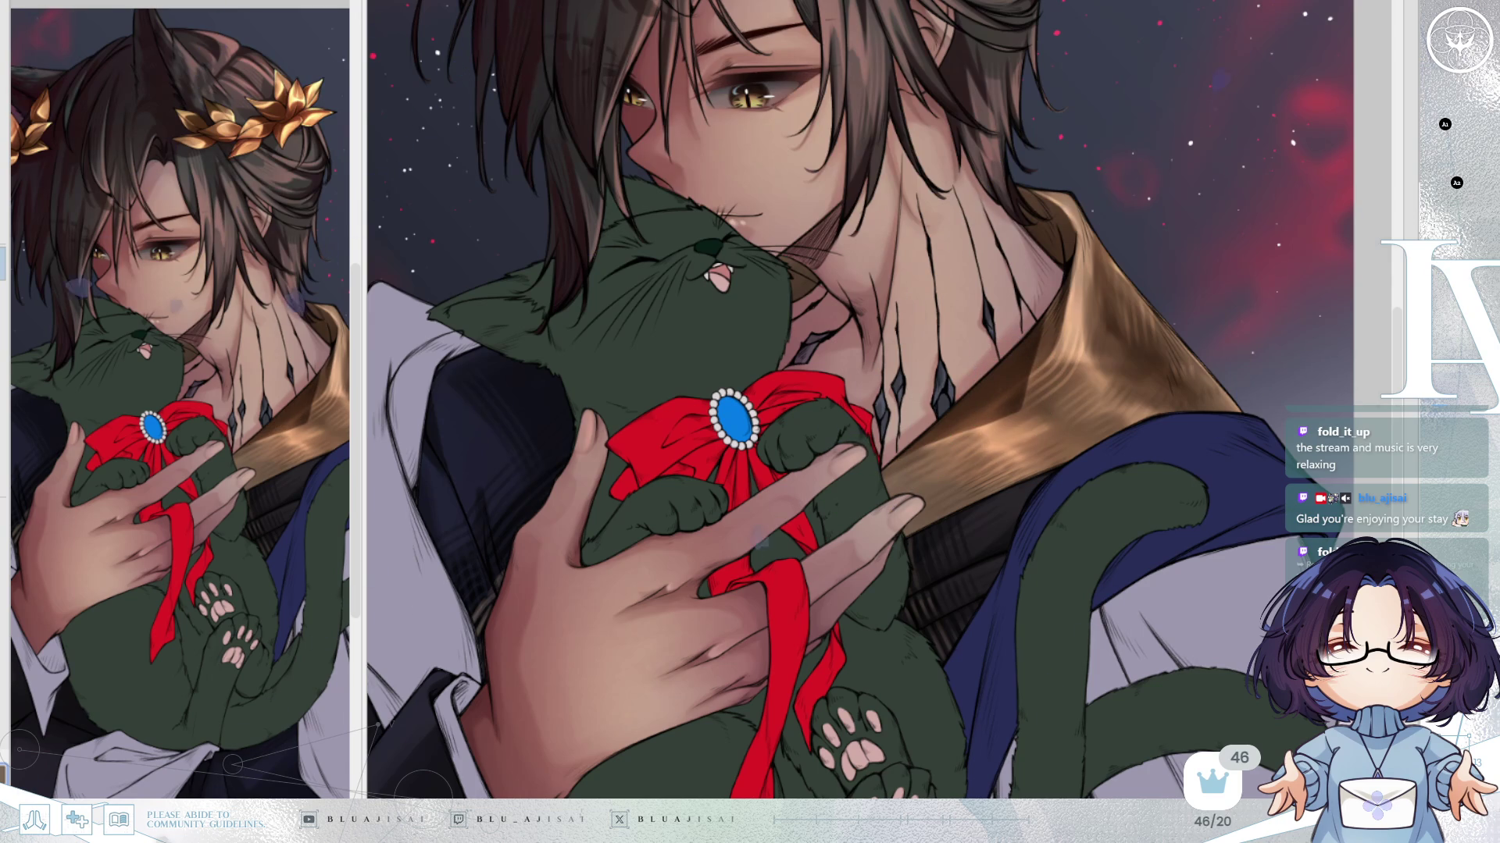
mouse_move(1022, 382)
left_mouse_down()
mouse_move(1031, 312)
mouse_move(1023, 398)
mouse_move(906, 485)
mouse_move(970, 418)
left_mouse_up()
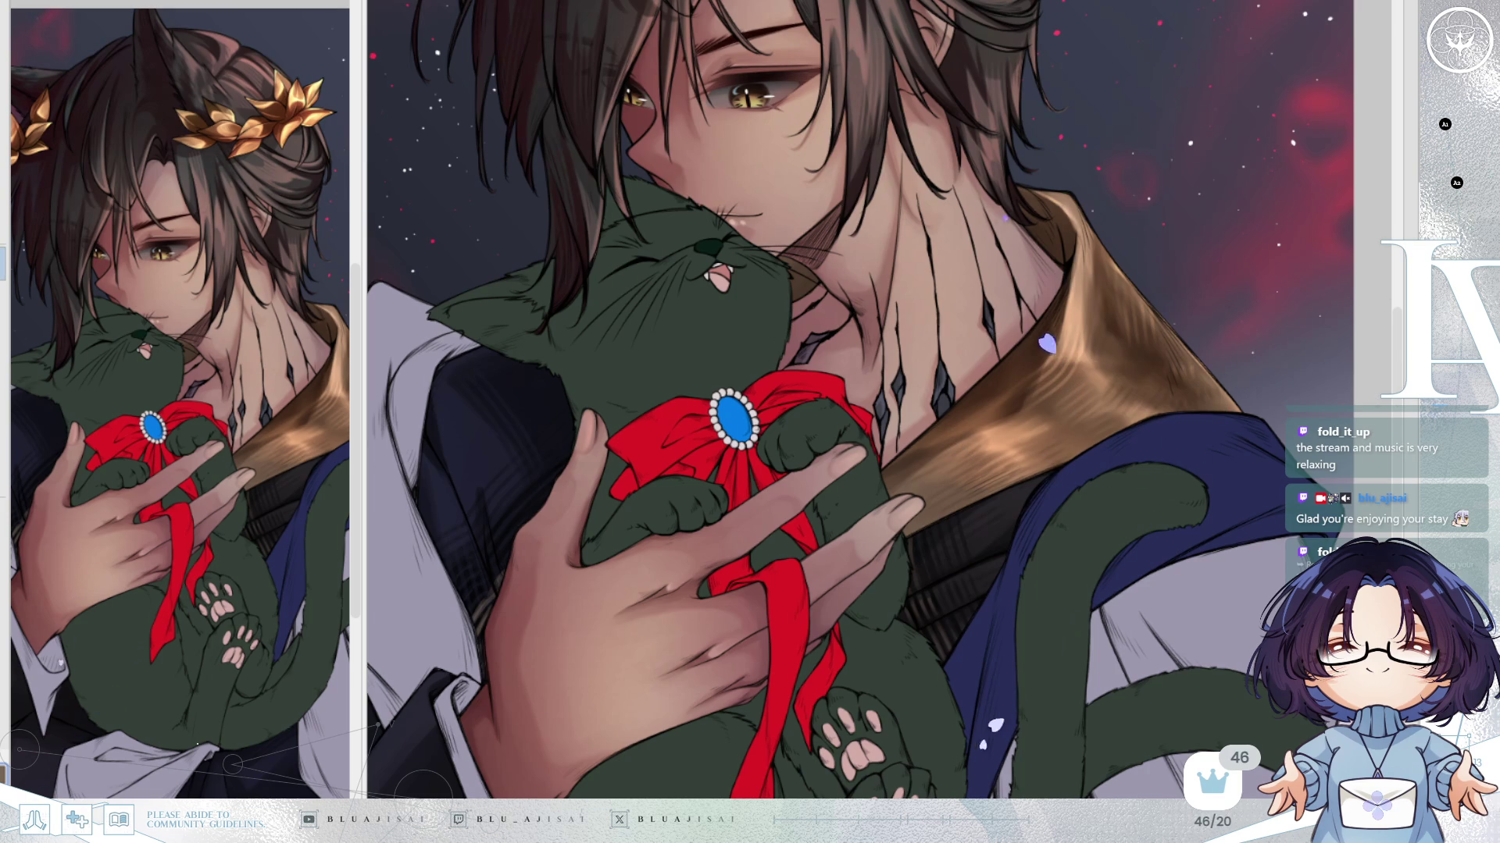
key("minus")
mouse_move(922, 461)
left_mouse_down()
mouse_move(898, 473)
mouse_move(973, 492)
mouse_move(992, 472)
mouse_move(927, 525)
left_mouse_up()
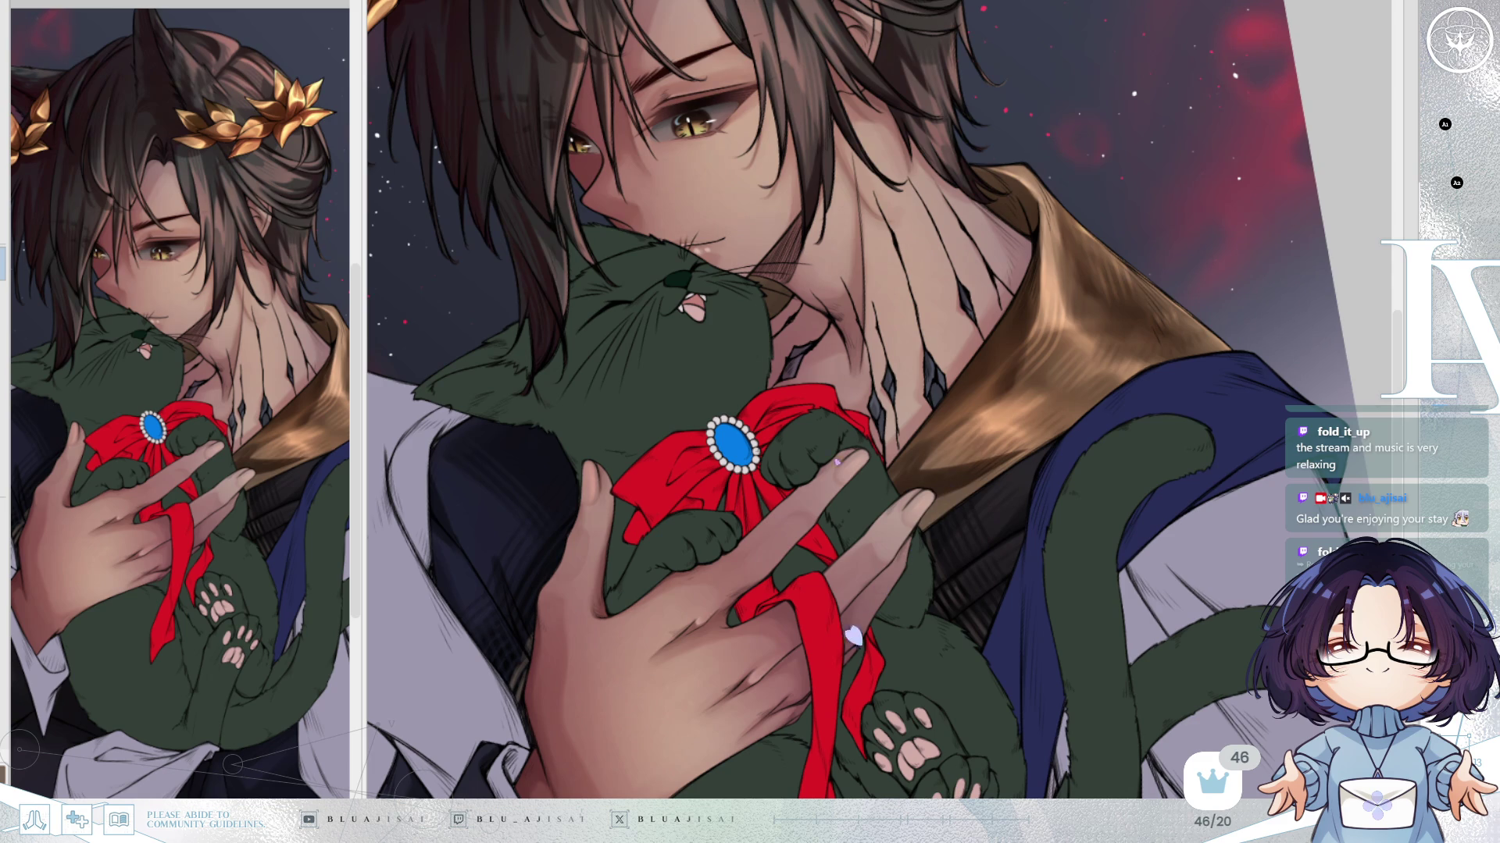
key("ctrl+shift+d")
scroll(859, 469, "up", 3)
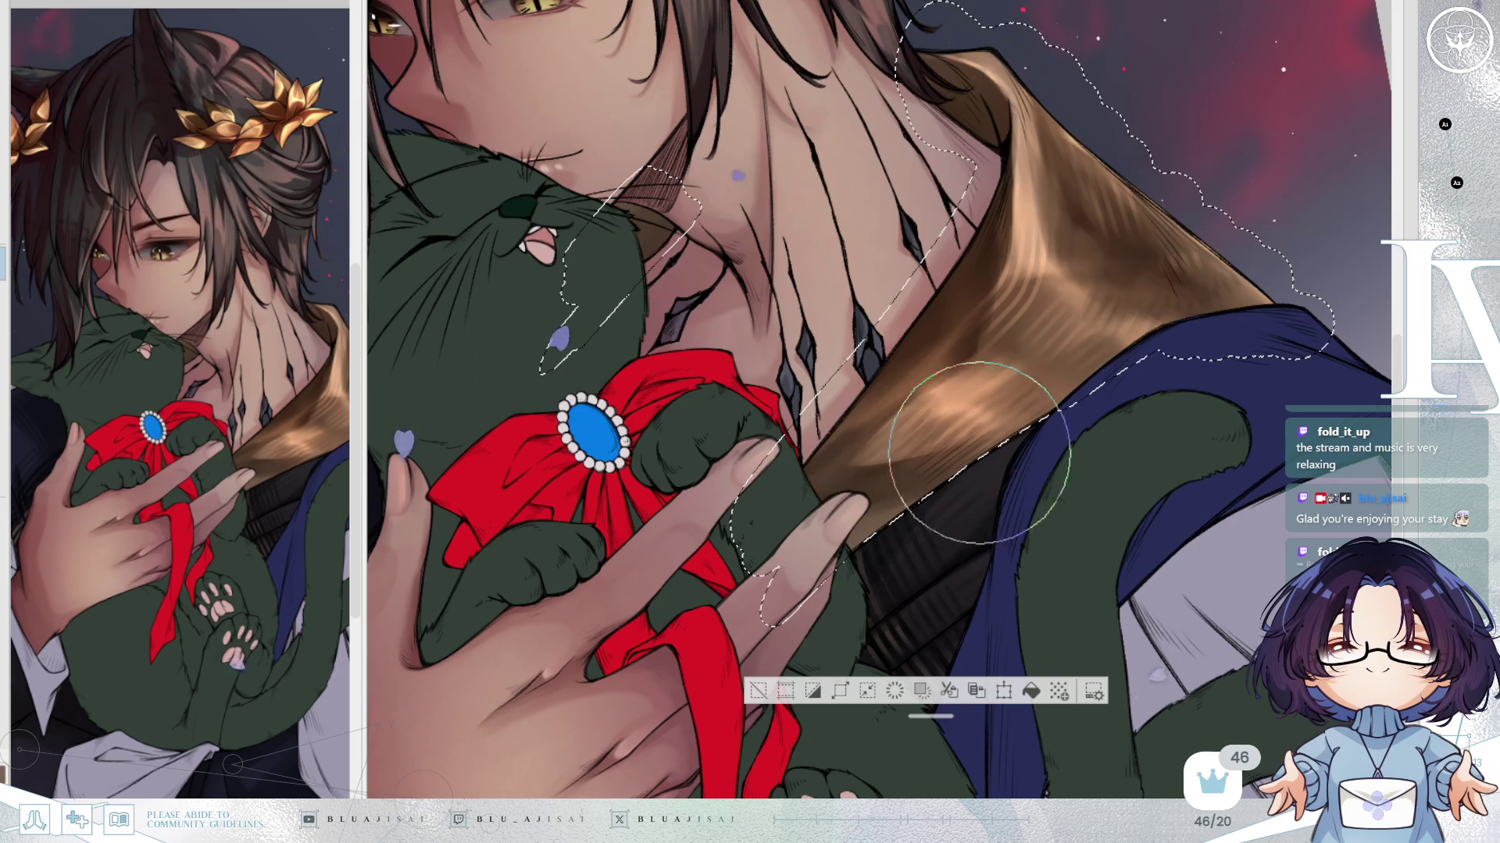
Repaint the gold collar's shading inside the selection, mirroring and tilting the view.
mouse_move(971, 453)
left_mouse_down()
mouse_move(1299, 369)
mouse_move(1220, 366)
mouse_move(1221, 353)
mouse_move(1184, 436)
left_mouse_up()
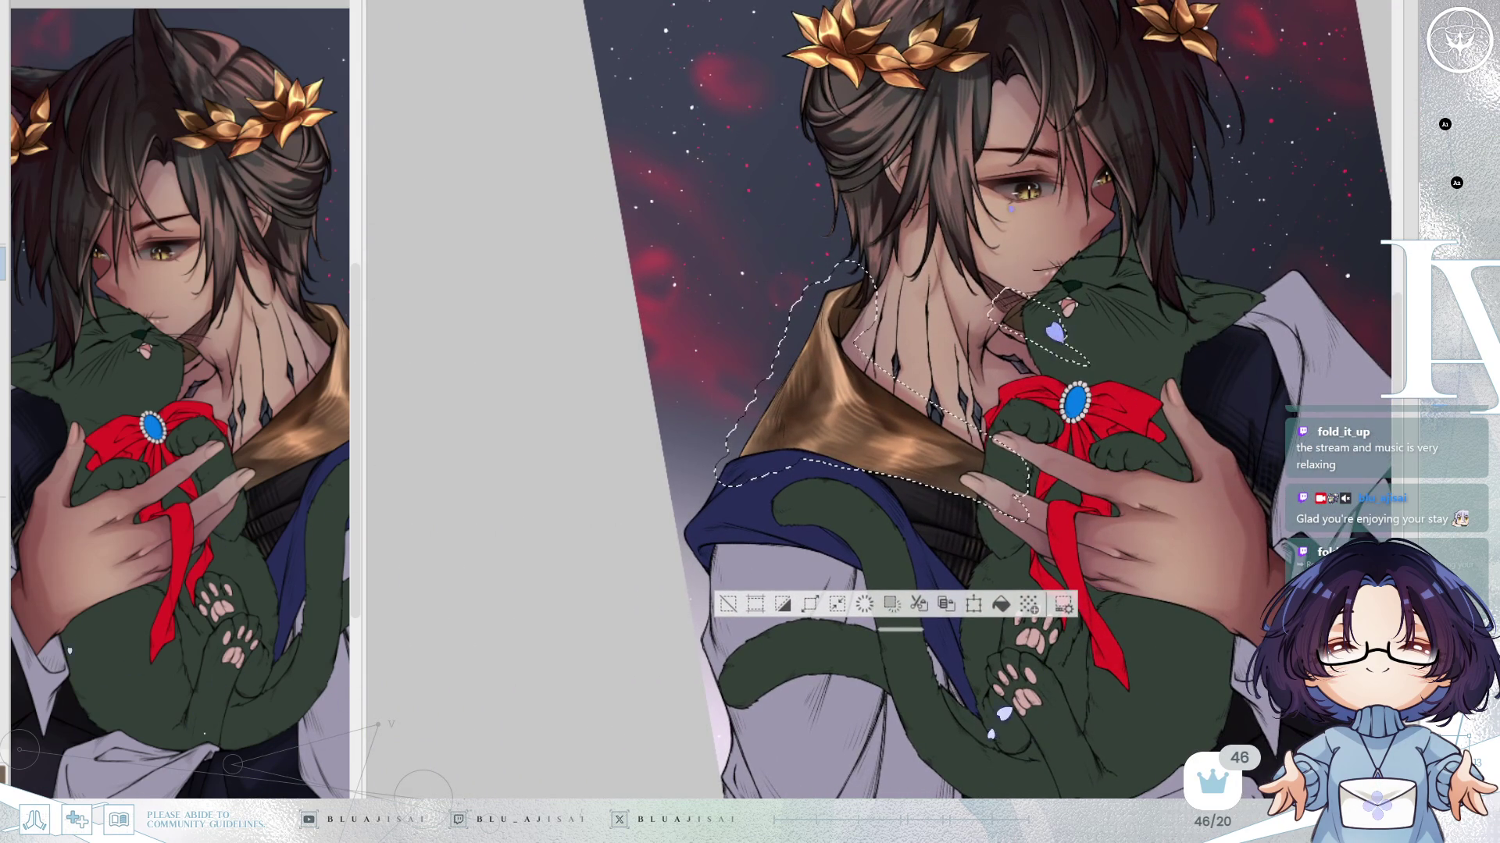
scroll(781, 317, "up", 3)
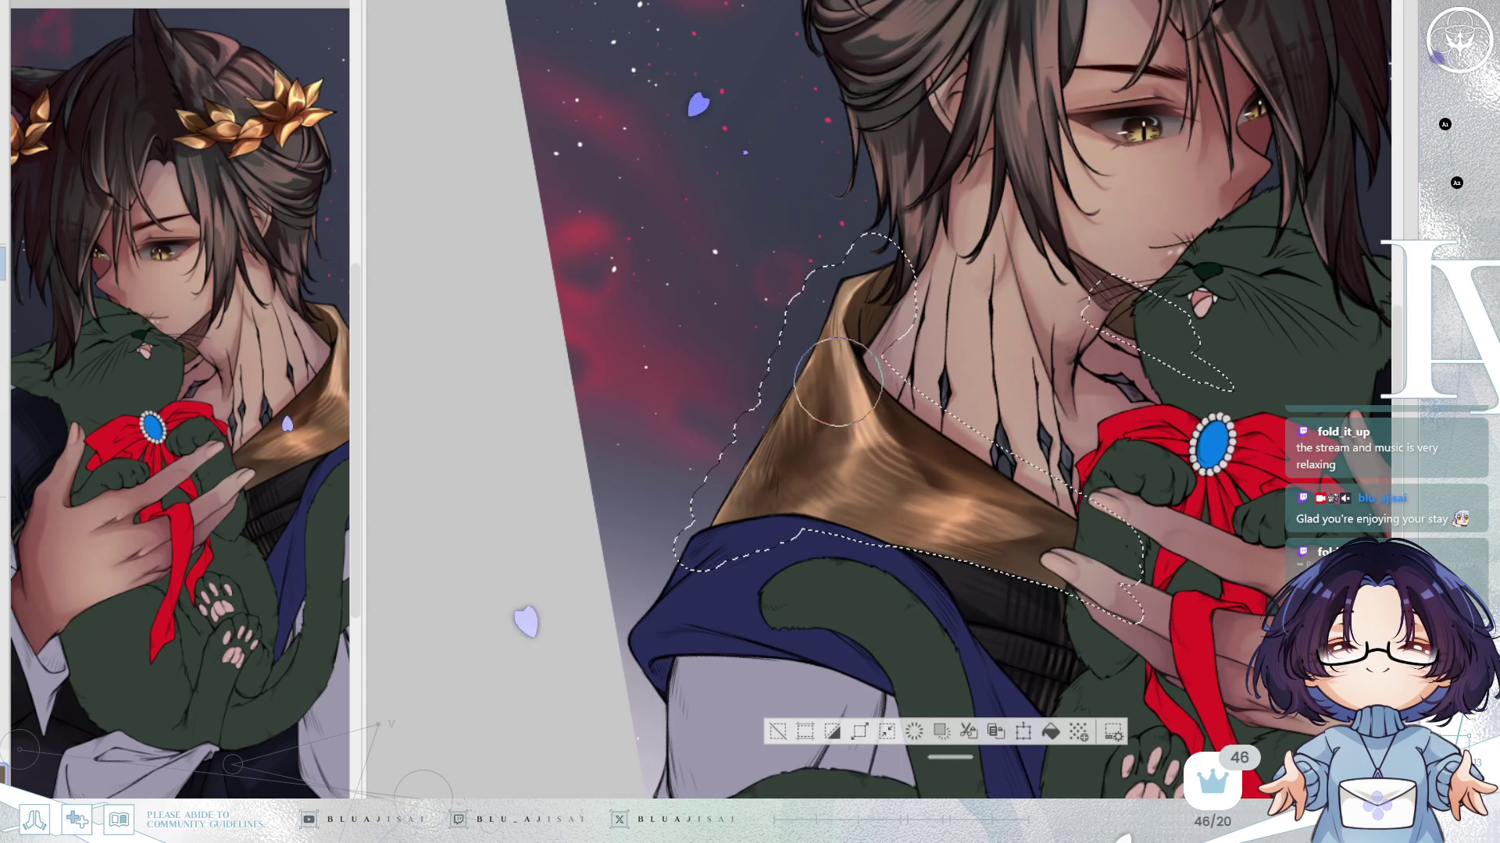
left_click_drag(836, 422, 789, 509)
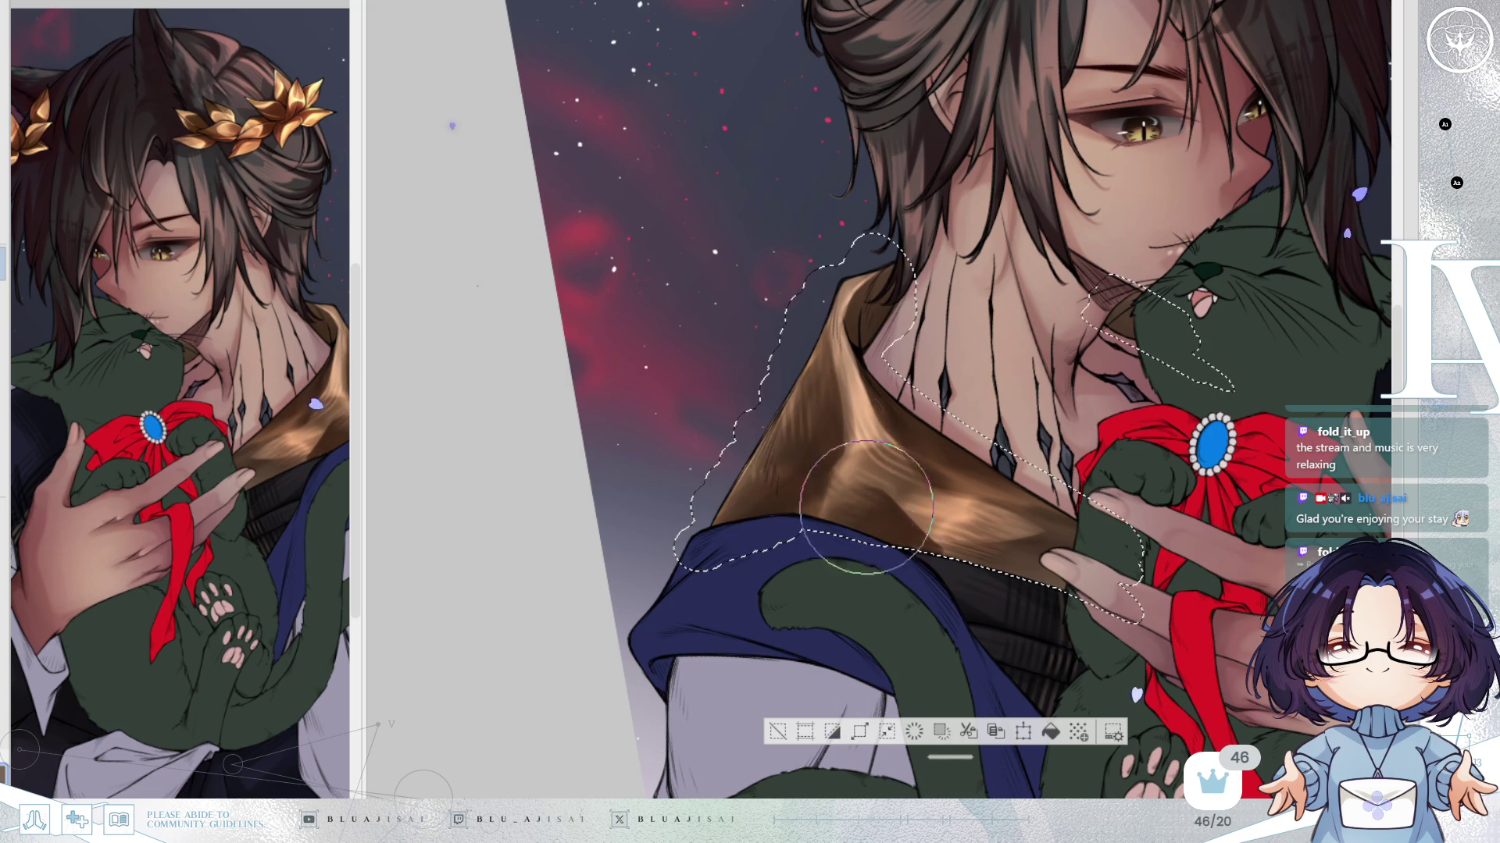
key("h")
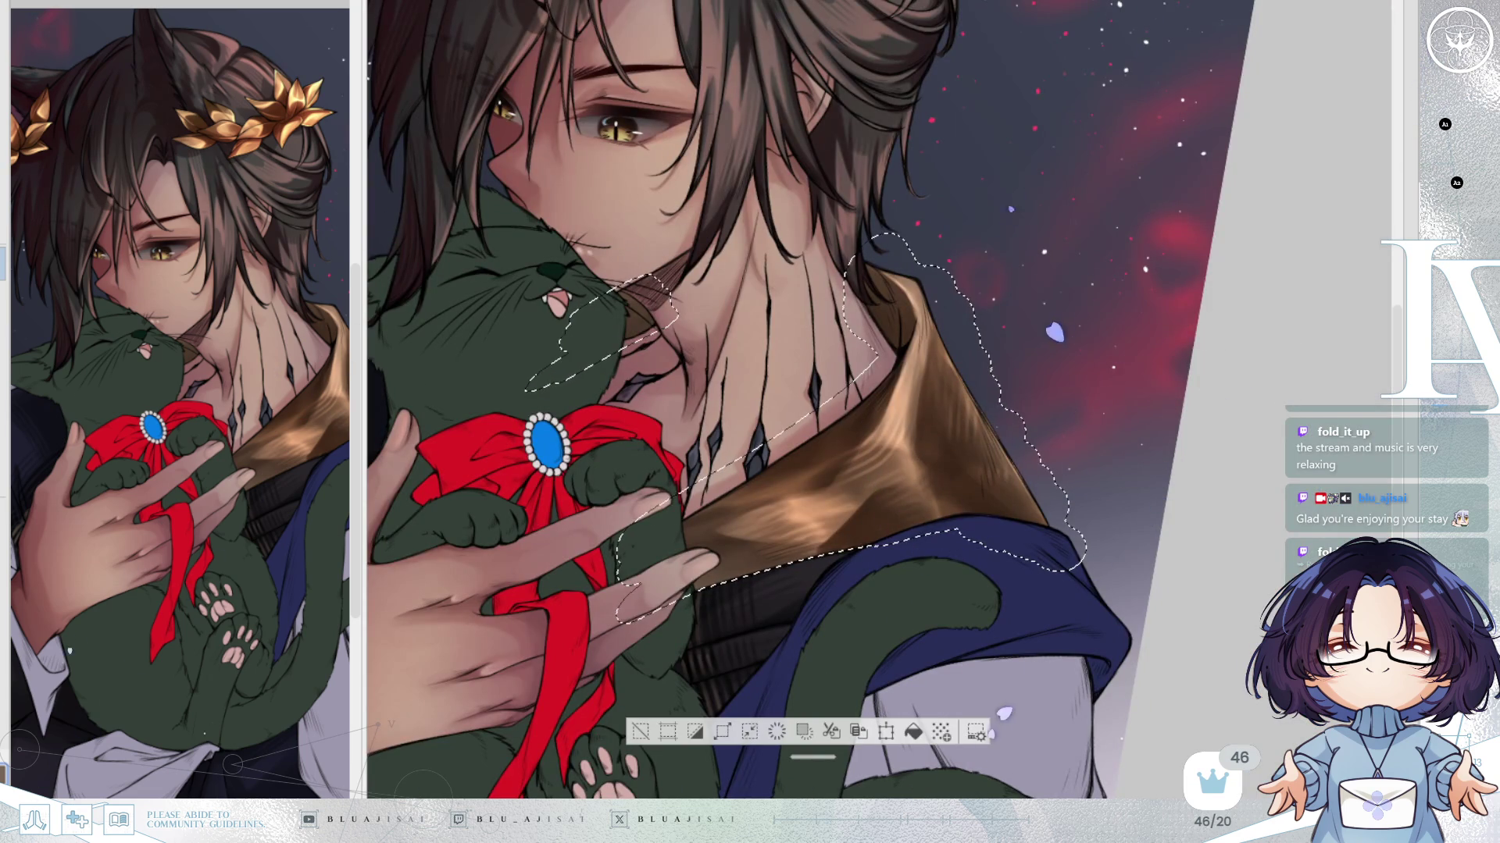
key("minus")
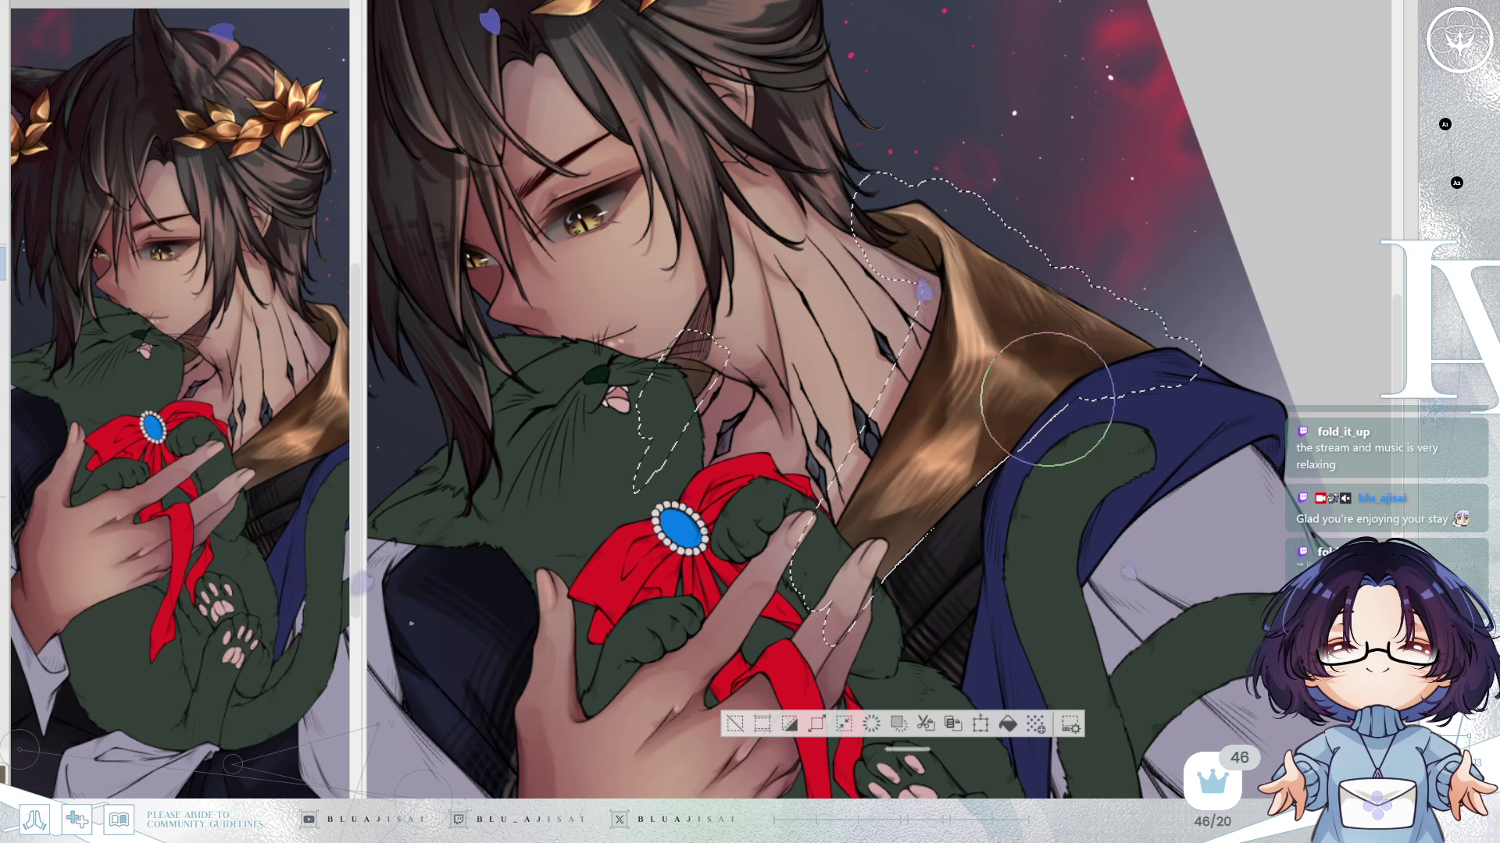
key("asciicircum")
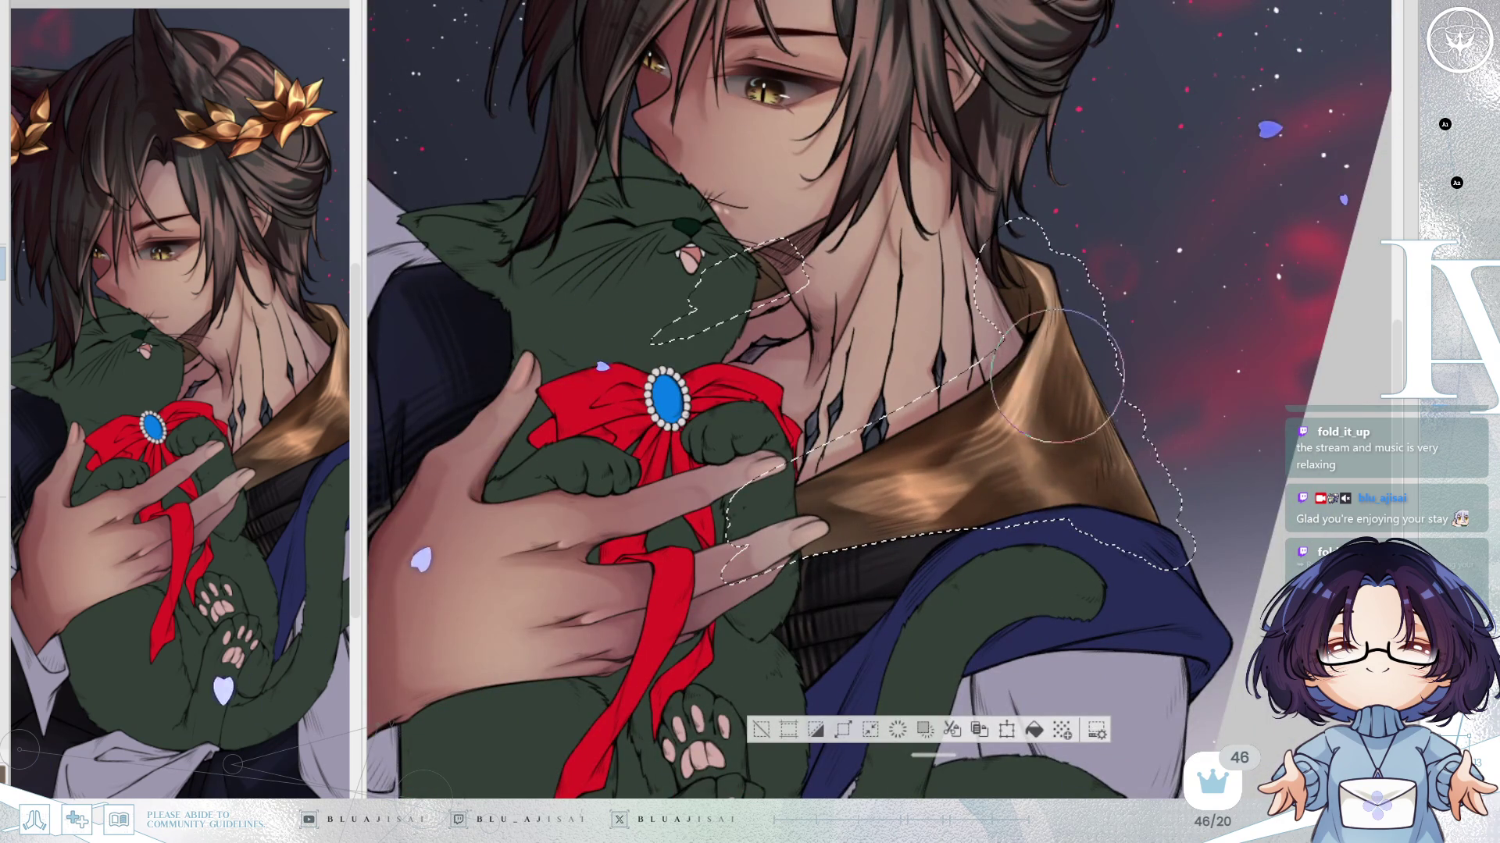
mouse_move(1083, 375)
left_mouse_down()
mouse_move(1104, 429)
mouse_move(937, 425)
left_mouse_up()
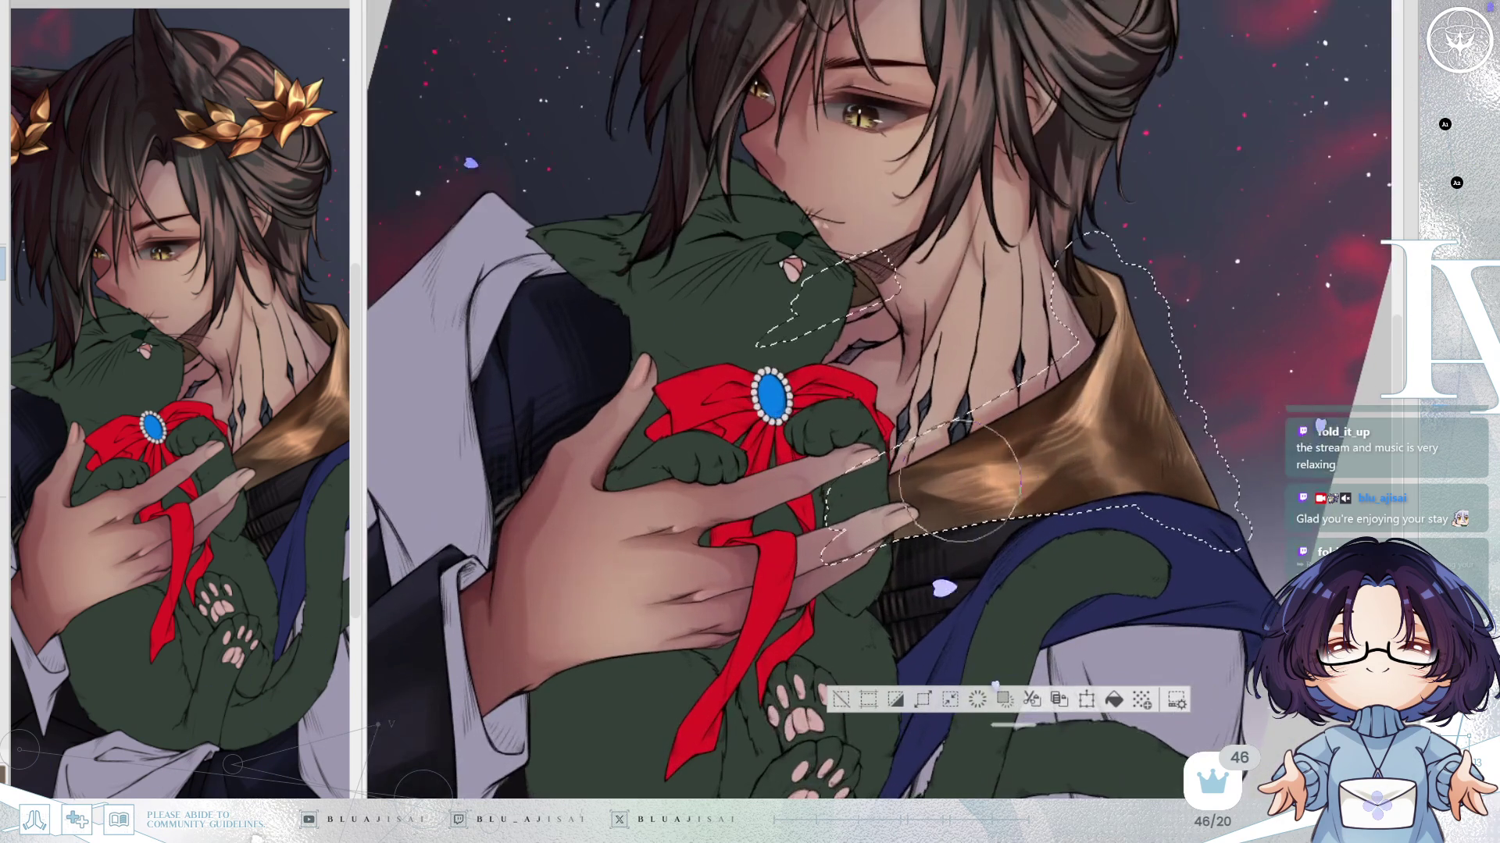
Straighten the view, clear the collar selection, and fit the whole illustration in the window.
key("minus")
key("minus")
key("minus")
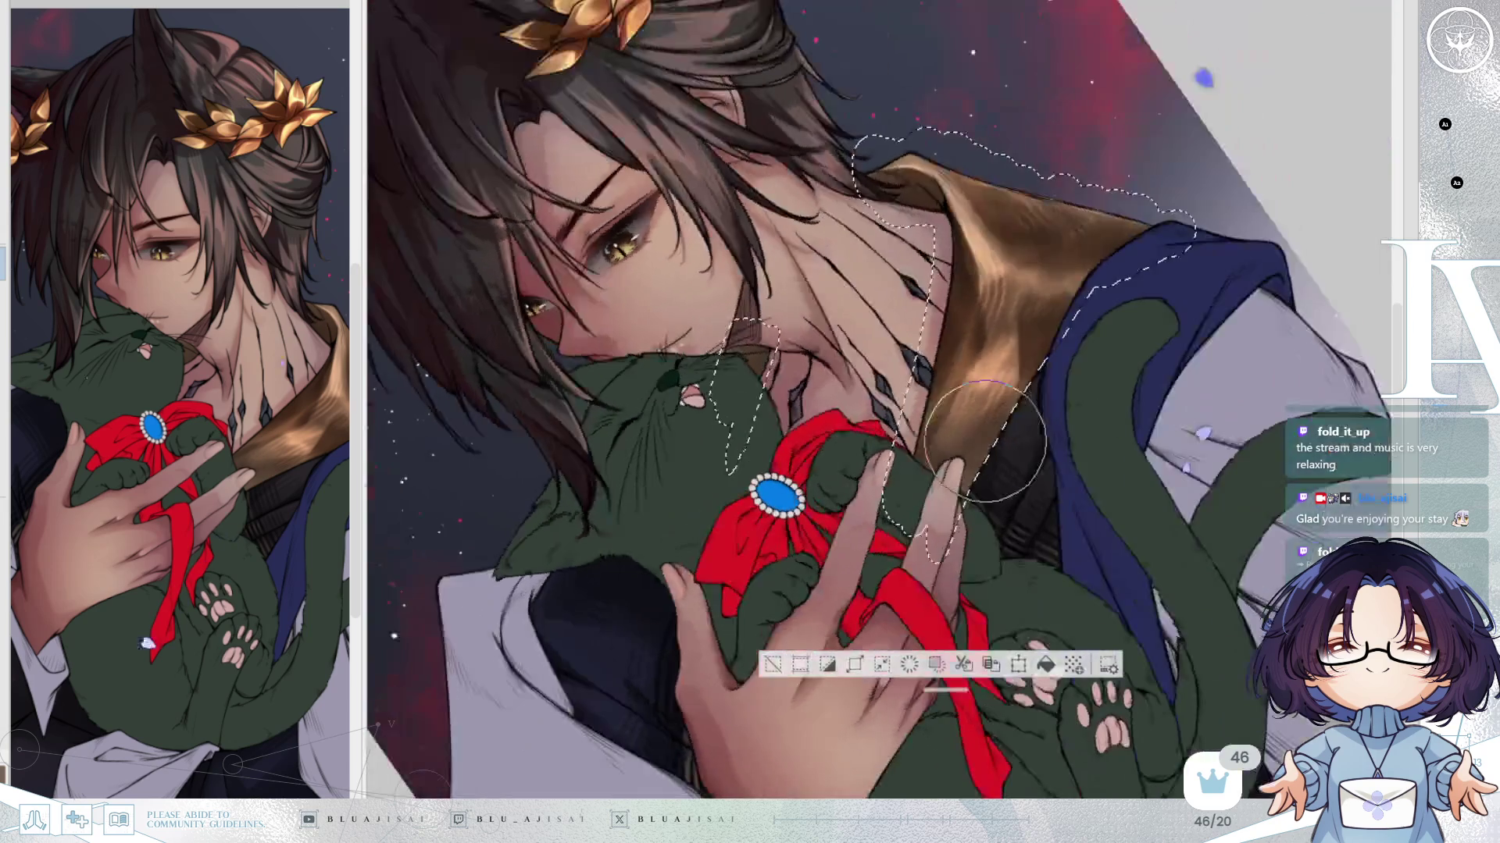
key("asciicircum")
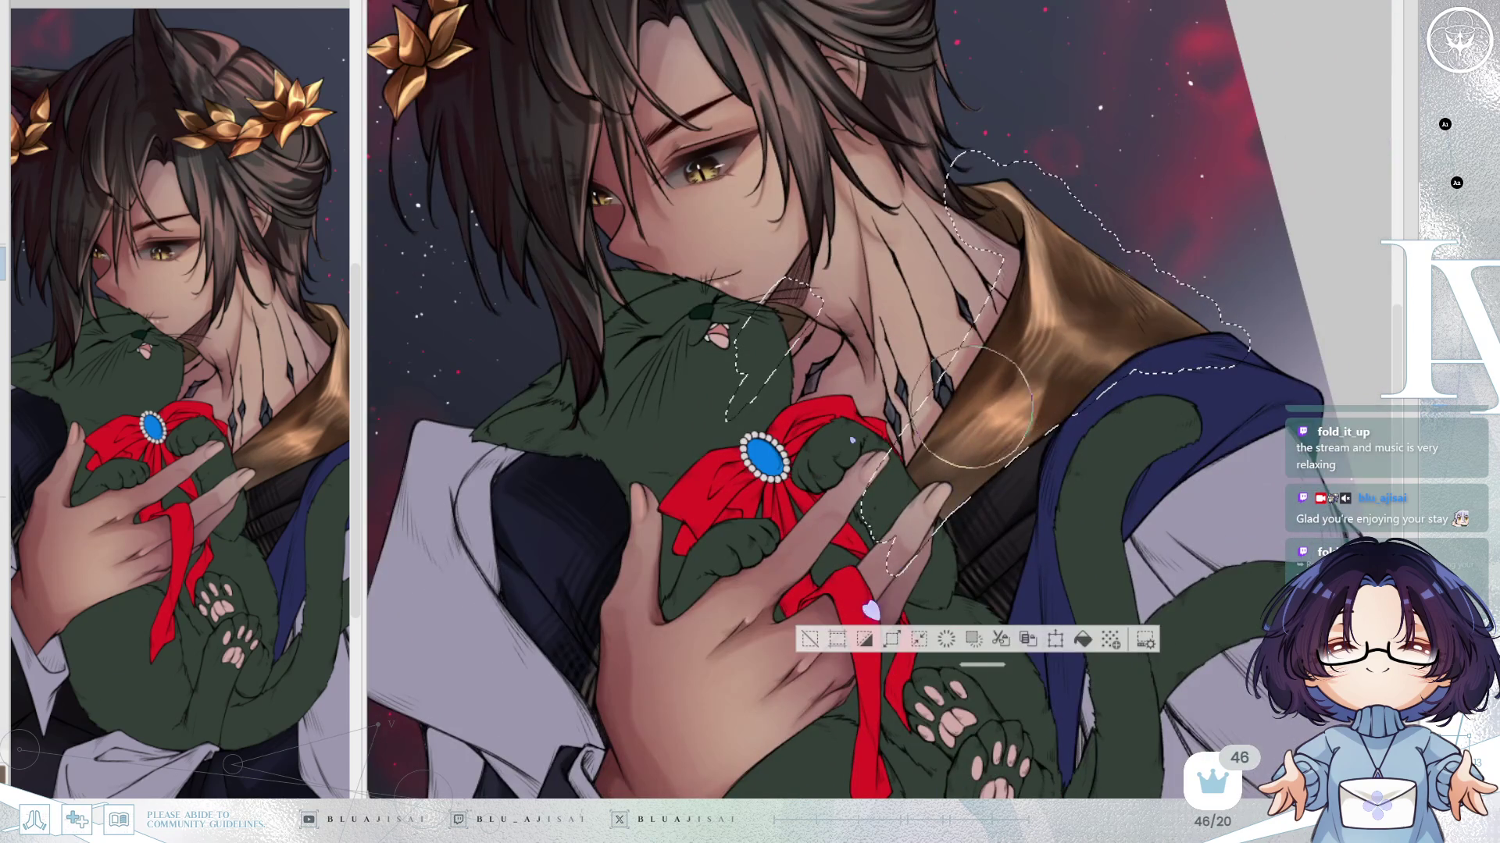
key("asciicircum")
key("ctrl+minus")
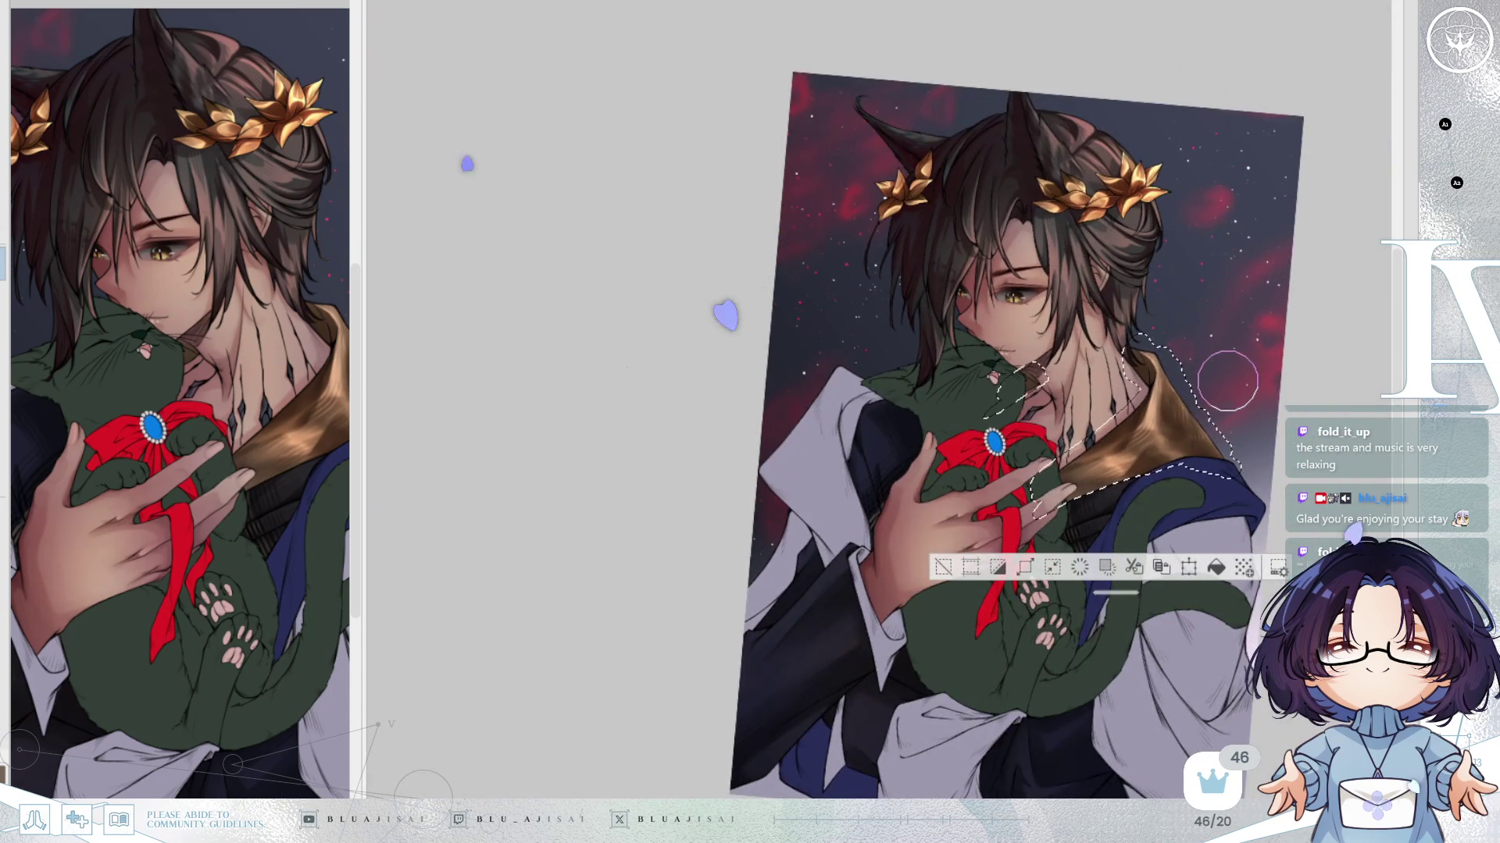
key("asciicircum")
key("ctrl+d")
key("ctrl+0")
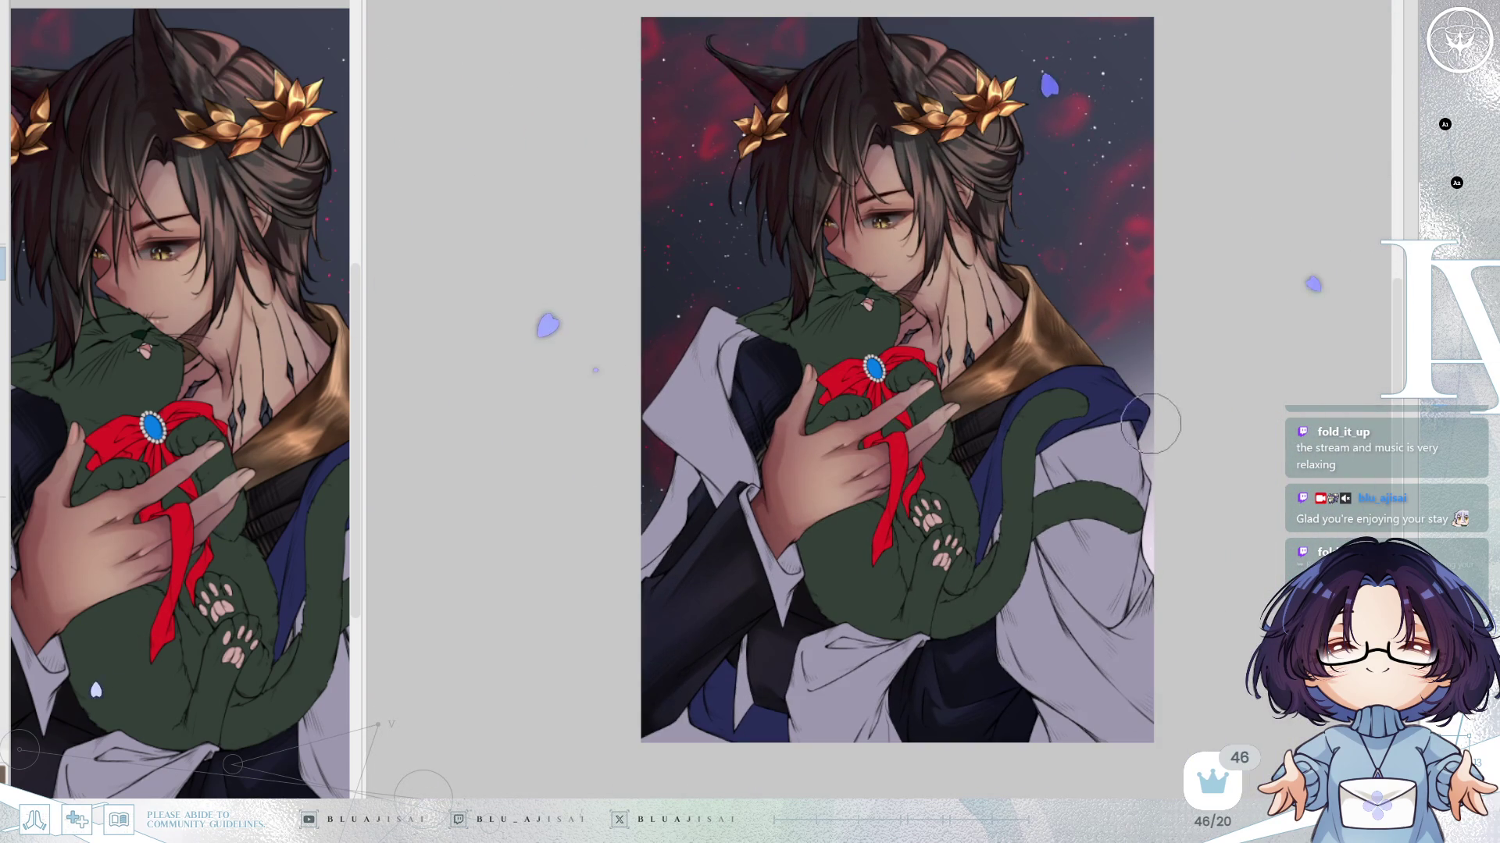
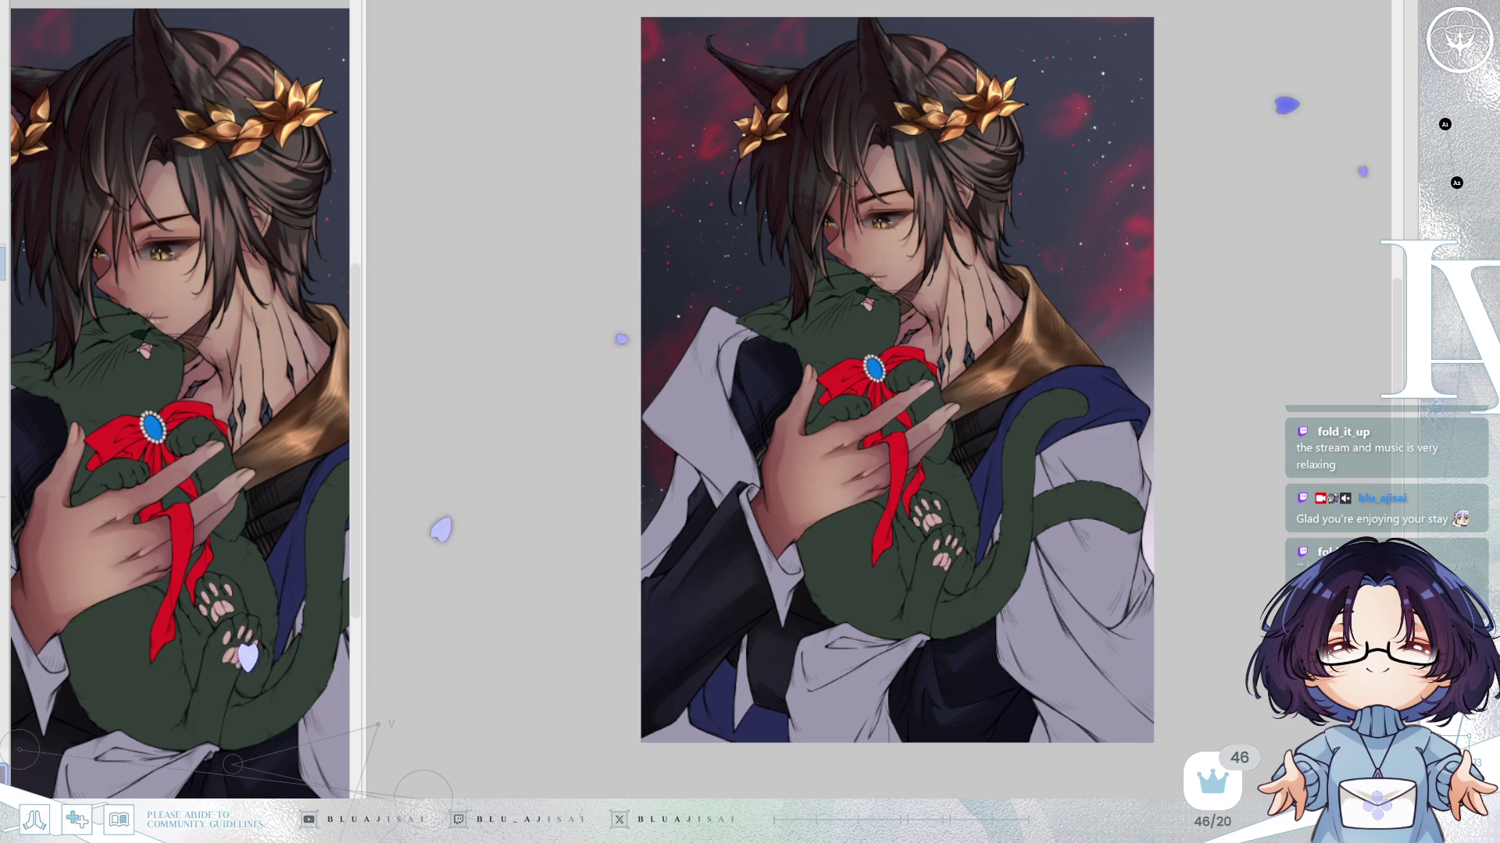
Zoom in on the cat's paws and the white shirt cuff, then start selecting the cuff area.
scroll(997, 525, "up", 2)
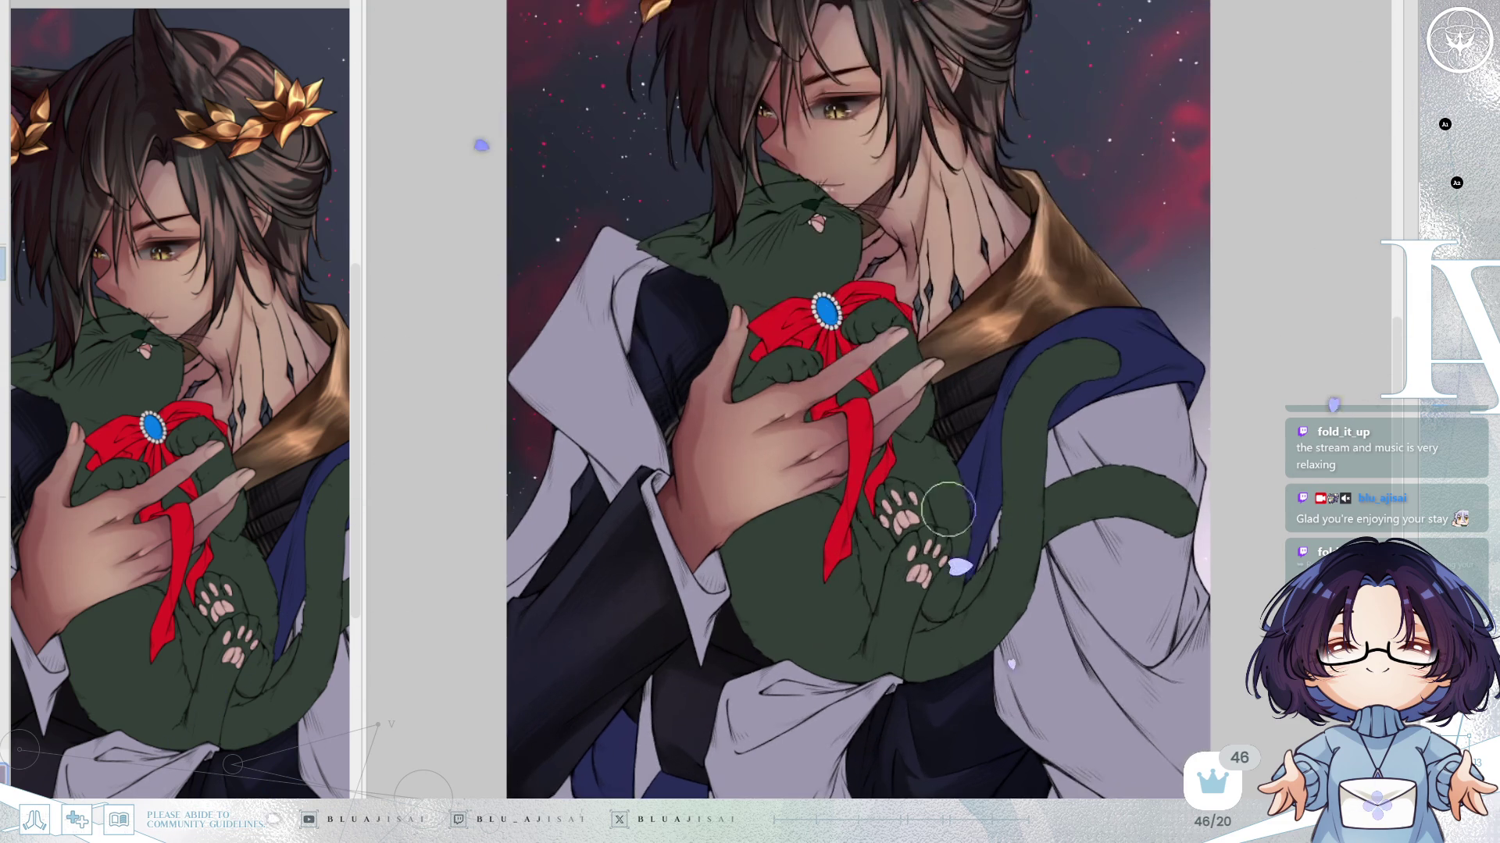
scroll(961, 511, "up", 3)
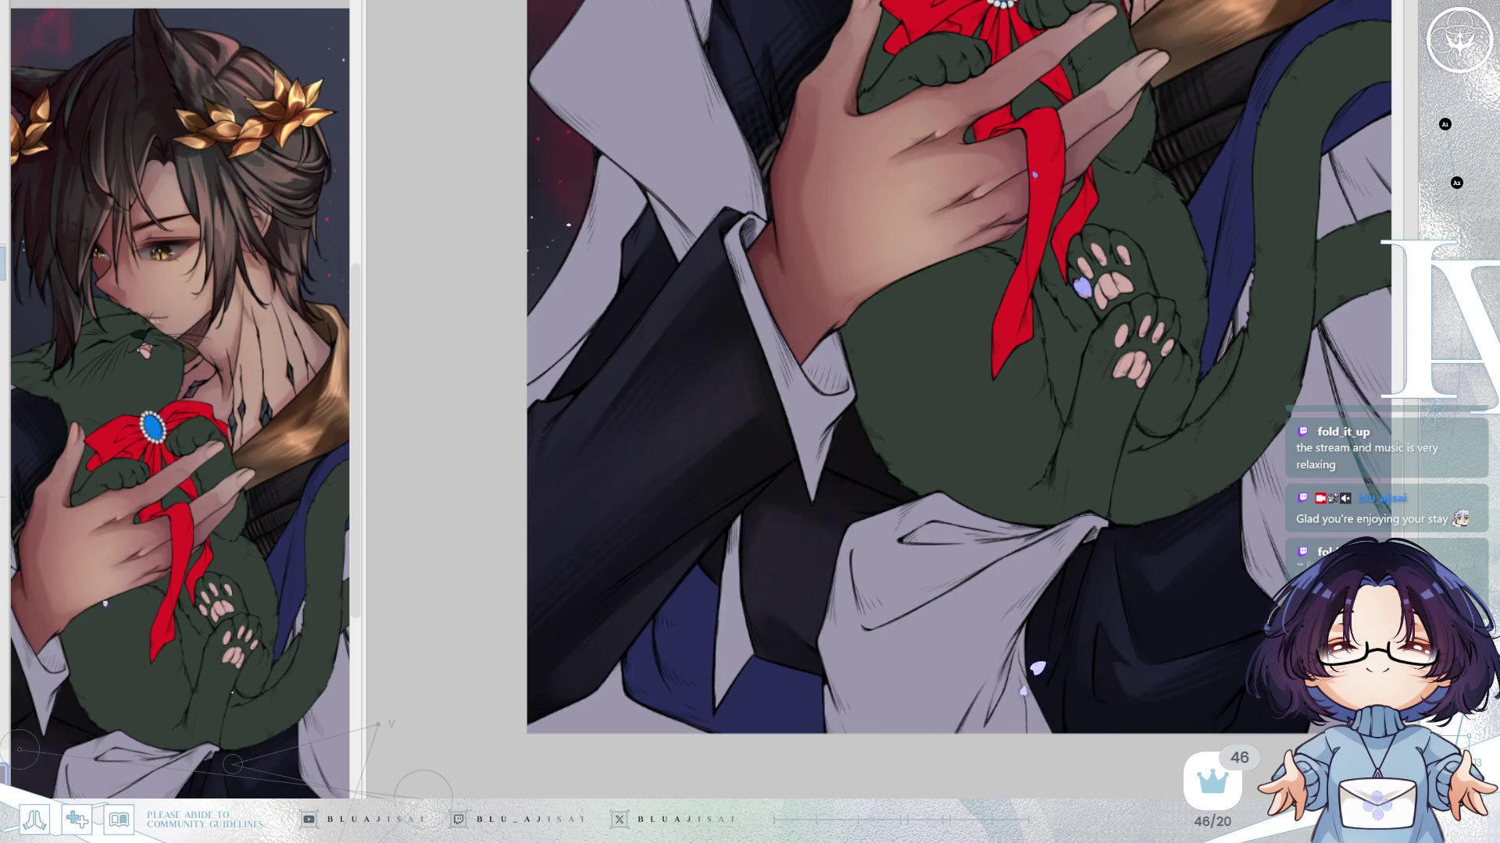
left_click(820, 367)
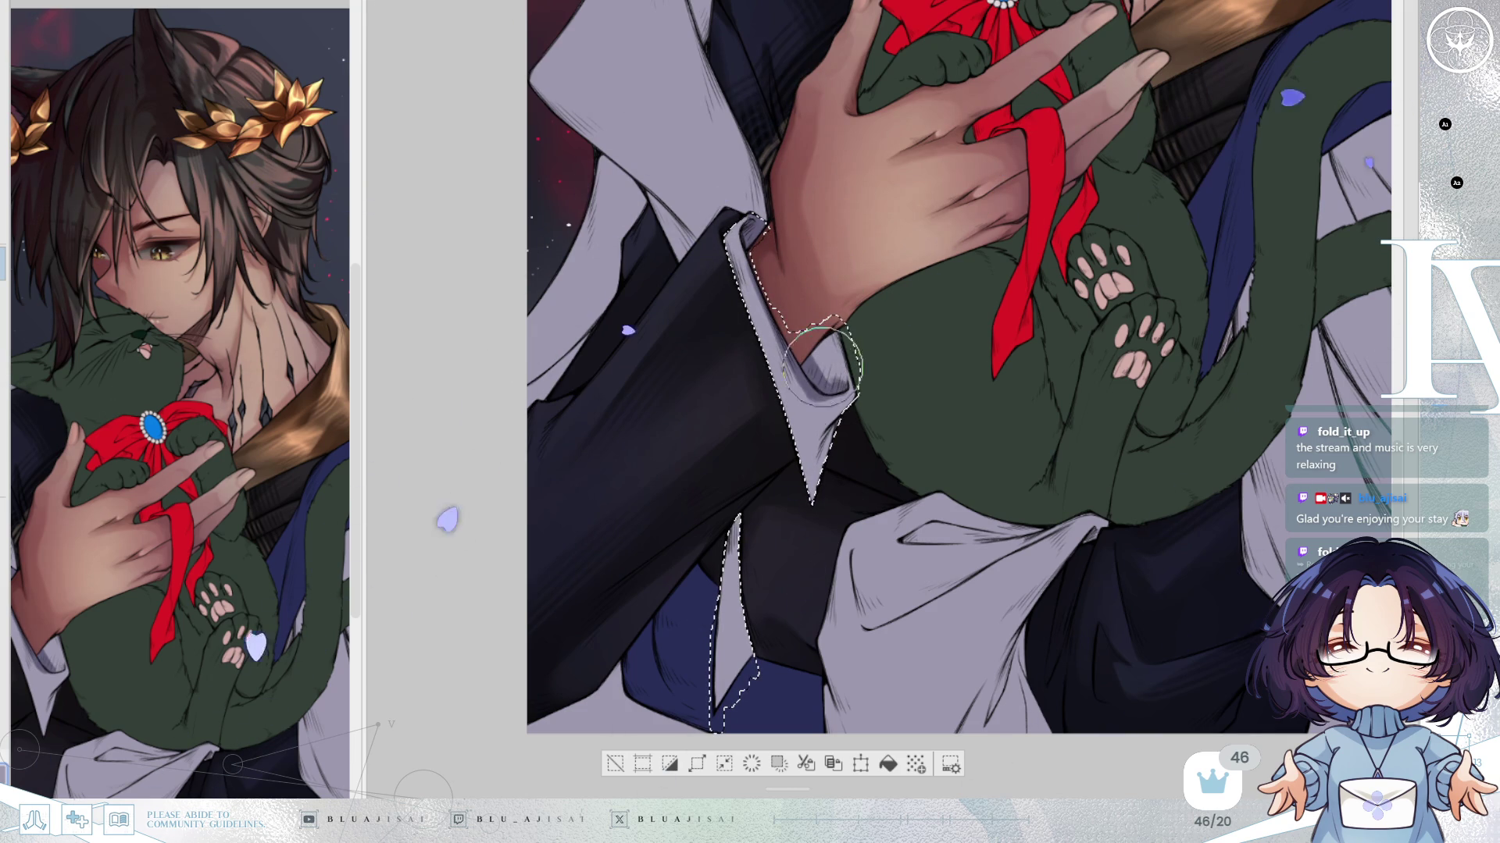
Paint lavender over the wrist cuff and narrow shirt strip, tilting the canvas and returning it to level.
mouse_move(834, 322)
left_mouse_down()
mouse_move(848, 364)
mouse_move(836, 342)
mouse_move(836, 422)
mouse_move(853, 401)
left_mouse_up()
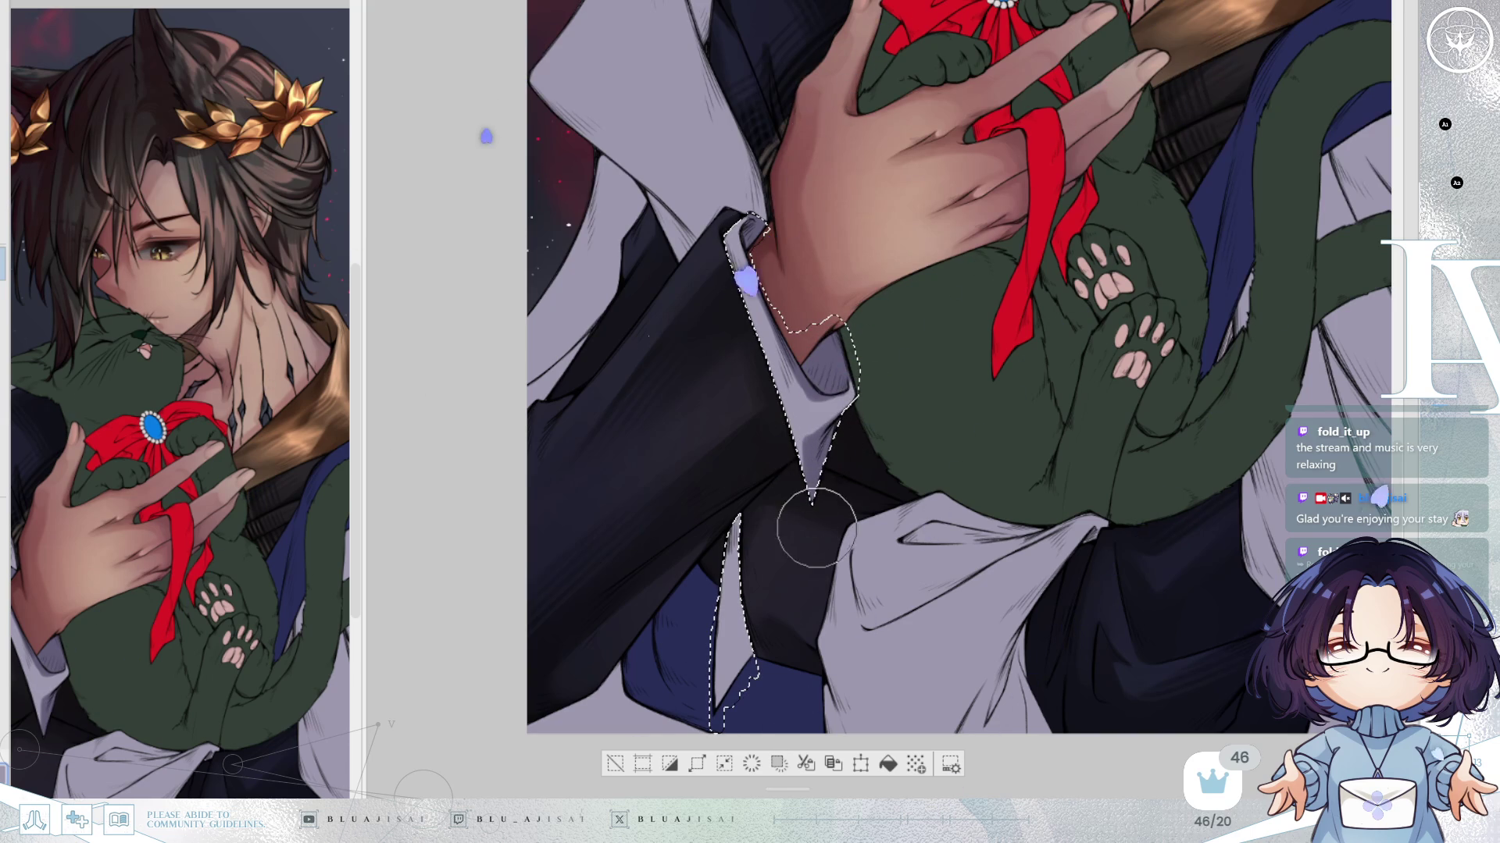
left_click_drag(1052, 315, 1075, 291)
mouse_move(765, 580)
left_mouse_down()
mouse_move(770, 617)
mouse_move(766, 562)
mouse_move(746, 648)
left_mouse_up()
mouse_move(773, 598)
left_mouse_down()
mouse_move(762, 612)
mouse_move(775, 596)
mouse_move(739, 551)
mouse_move(763, 500)
mouse_move(762, 534)
left_mouse_up()
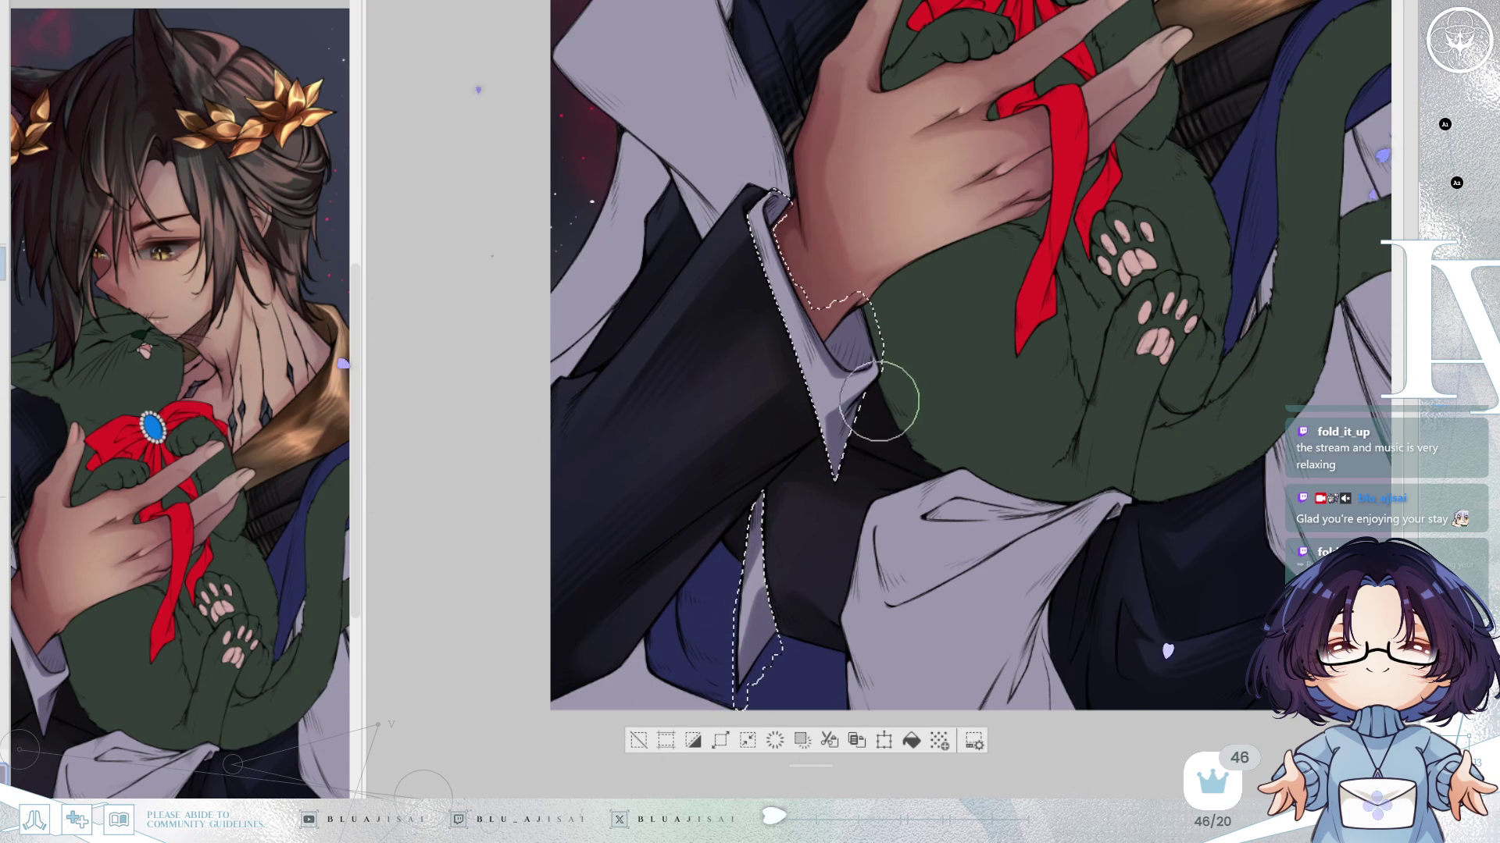
left_click_drag(945, 489, 946, 487)
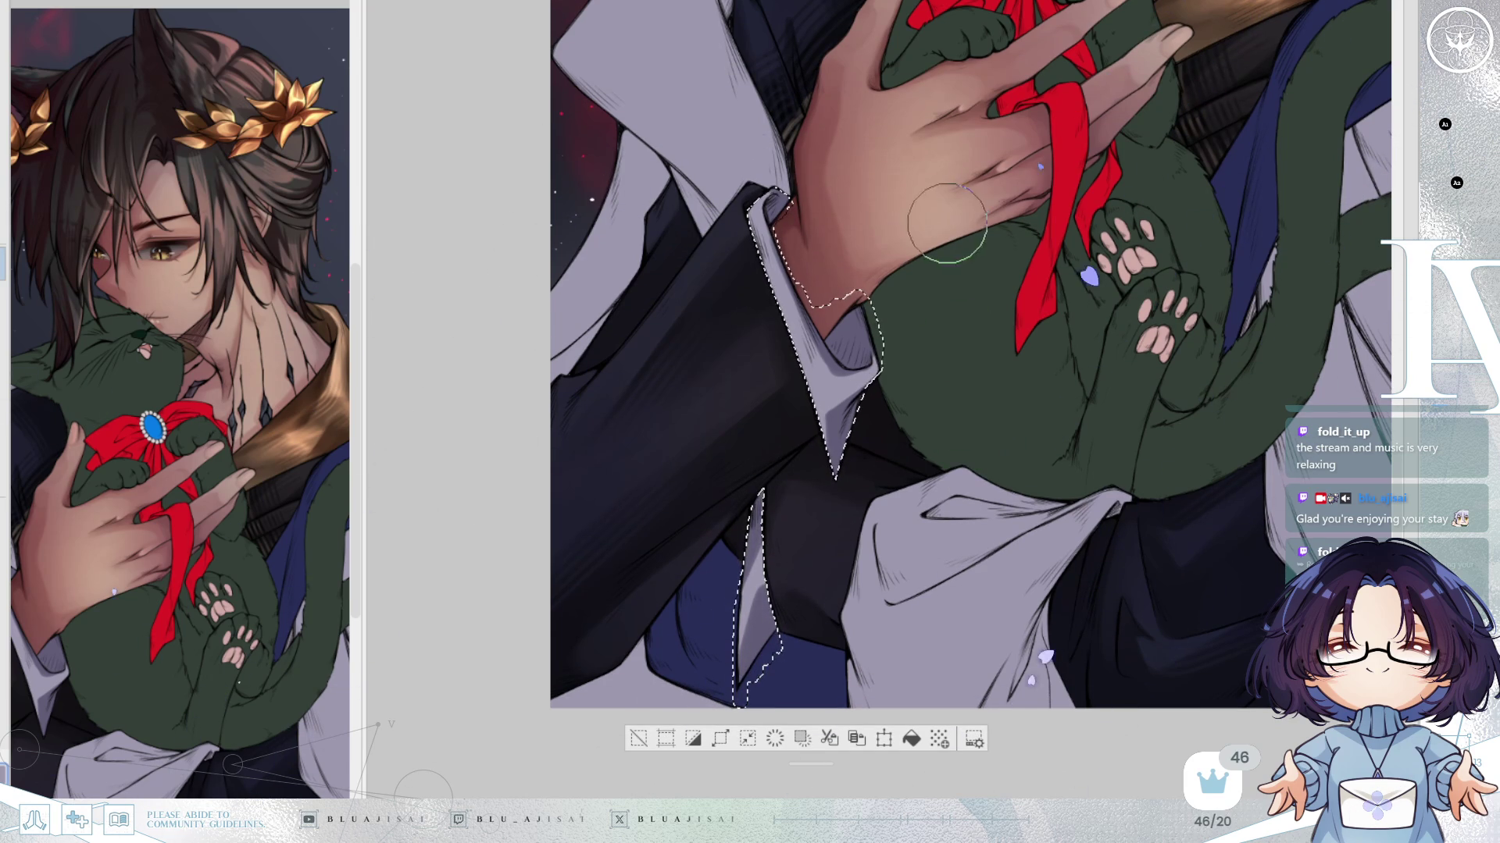
mouse_move(1125, 395)
left_mouse_down()
mouse_move(1154, 359)
mouse_move(1121, 433)
left_mouse_up()
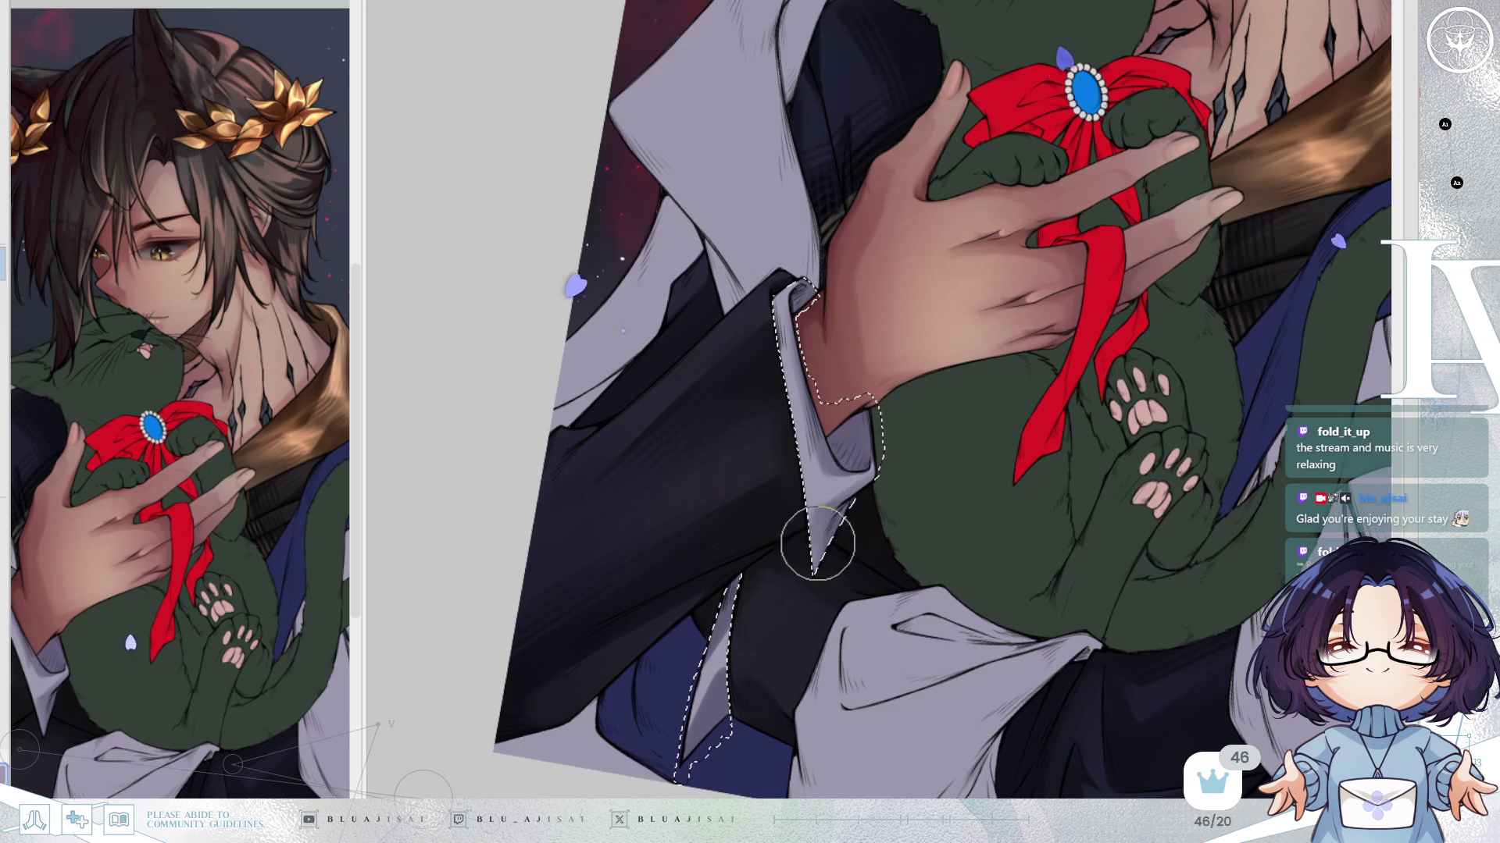
scroll(828, 500, "down", 2)
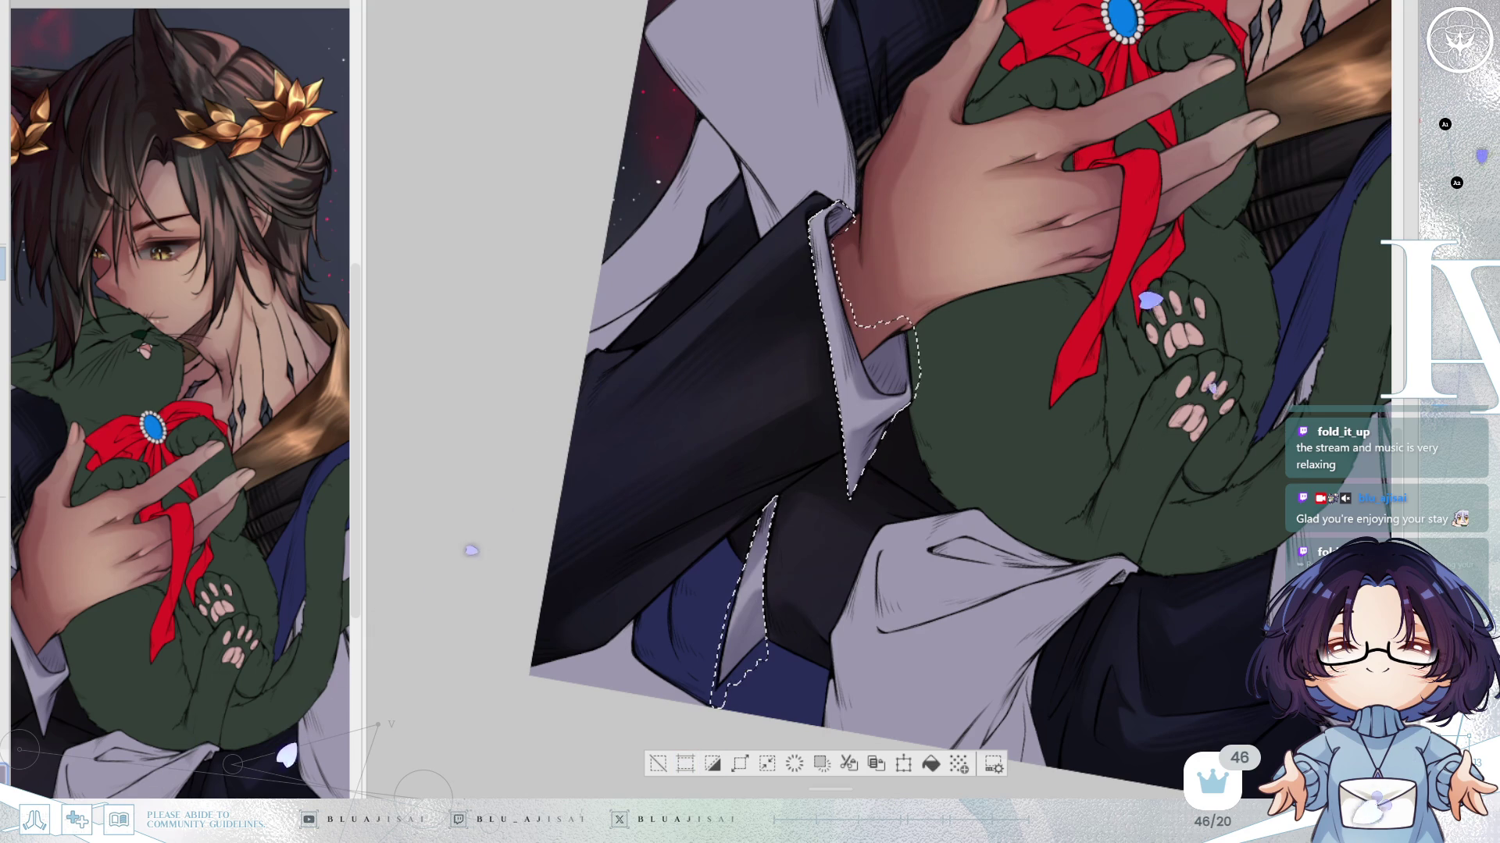
left_click_drag(910, 502, 891, 432)
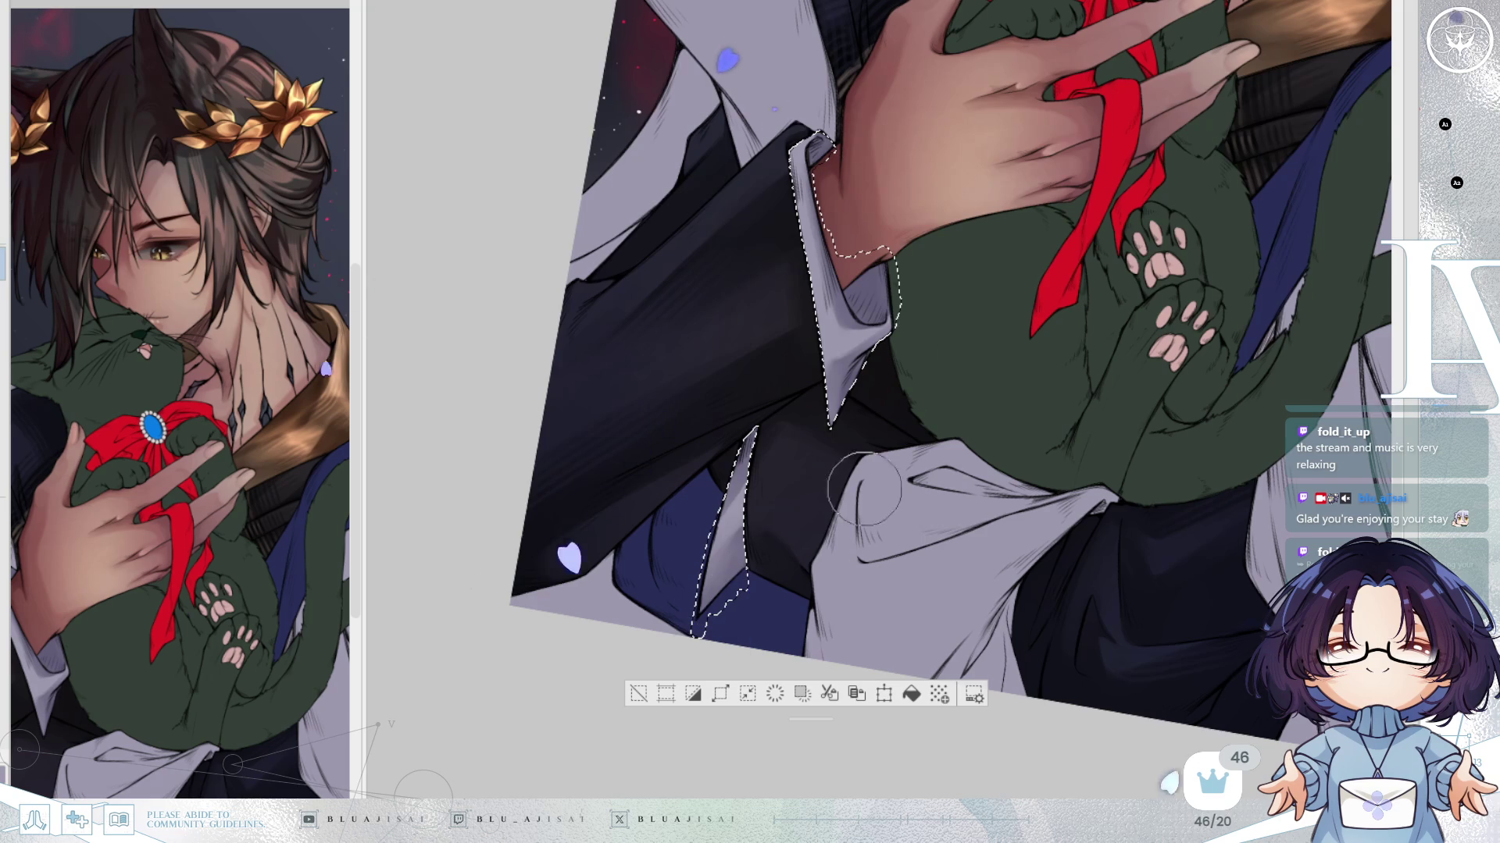
mouse_move(728, 543)
left_mouse_down()
mouse_move(1227, 379)
mouse_move(1156, 438)
mouse_move(1227, 379)
left_mouse_up()
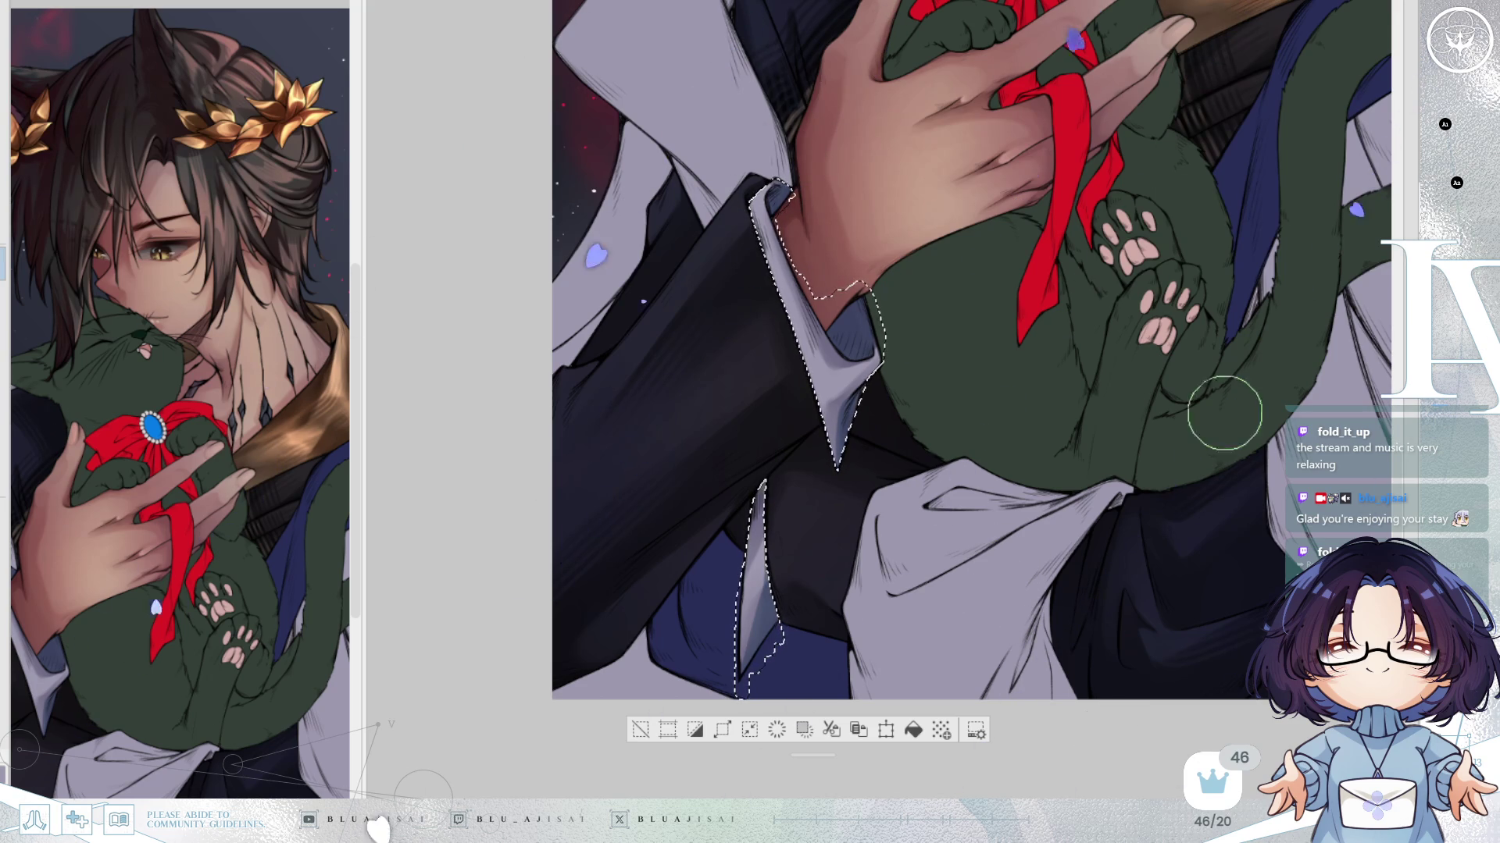
scroll(842, 408, "up", 2)
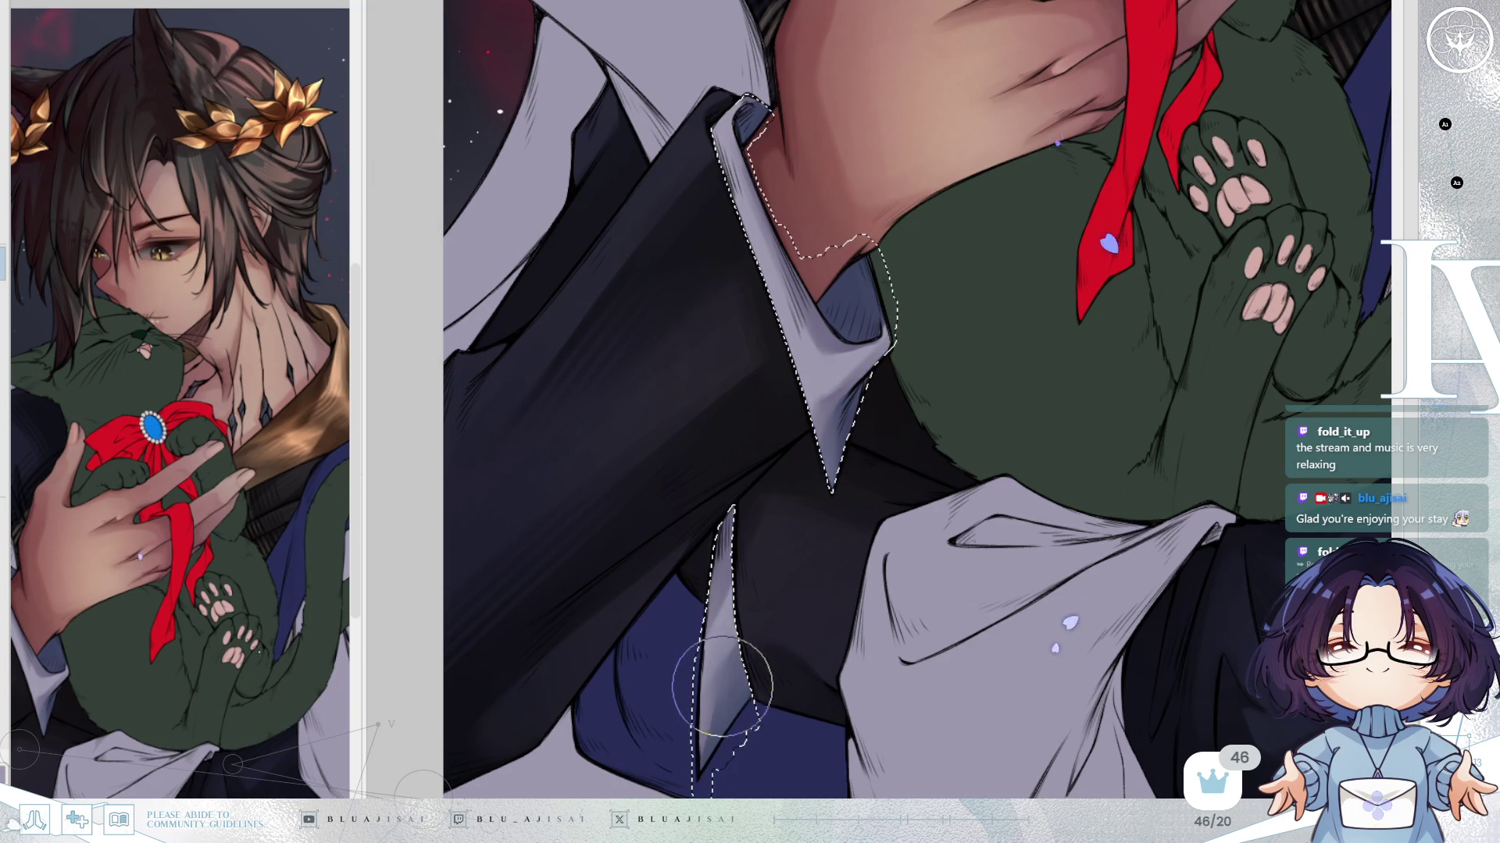
scroll(909, 517, "up", 3)
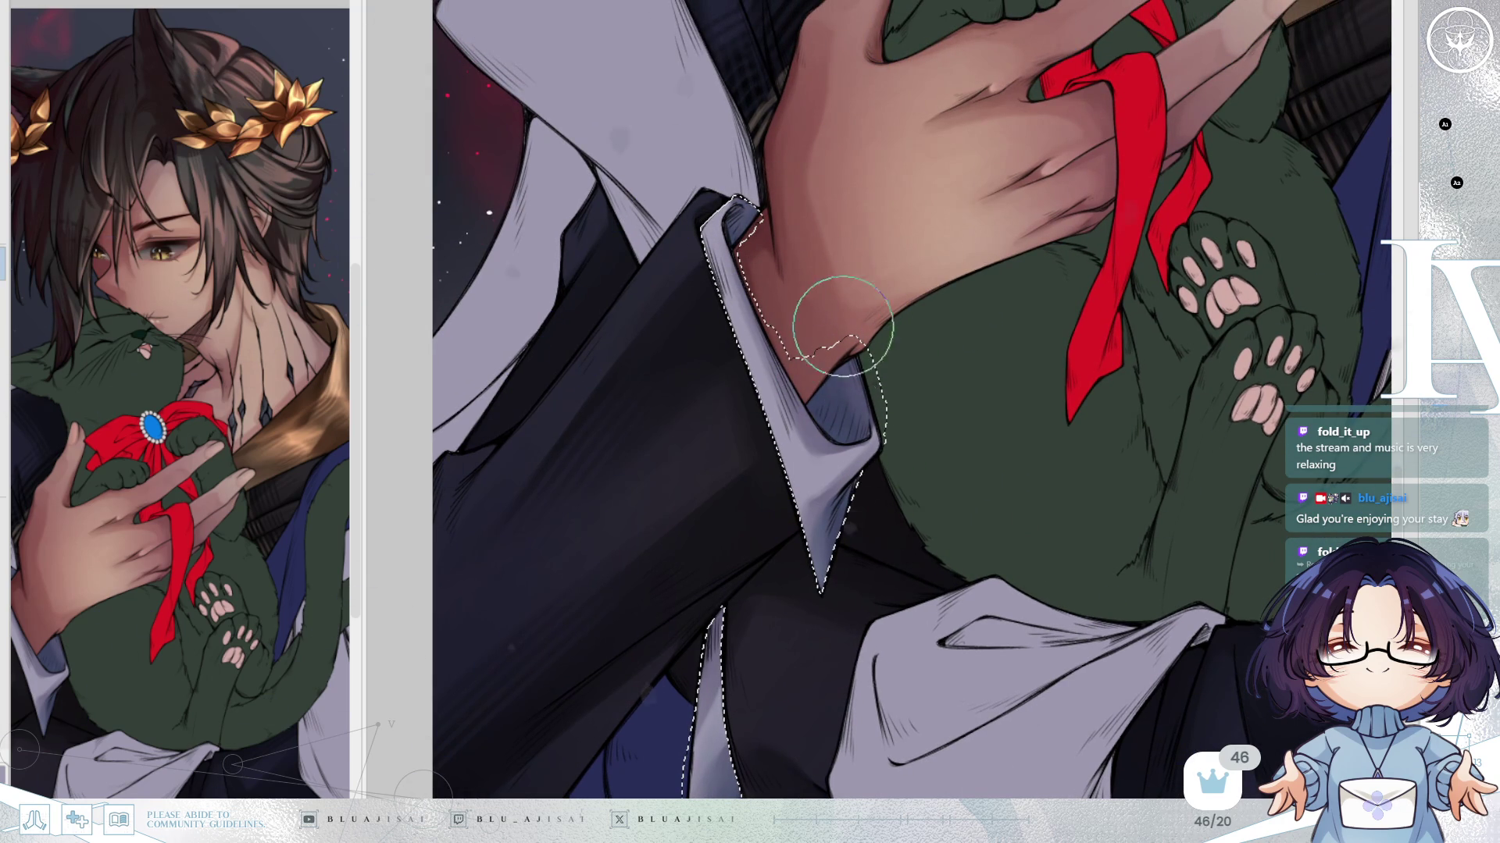
scroll(1041, 476, "down", 2)
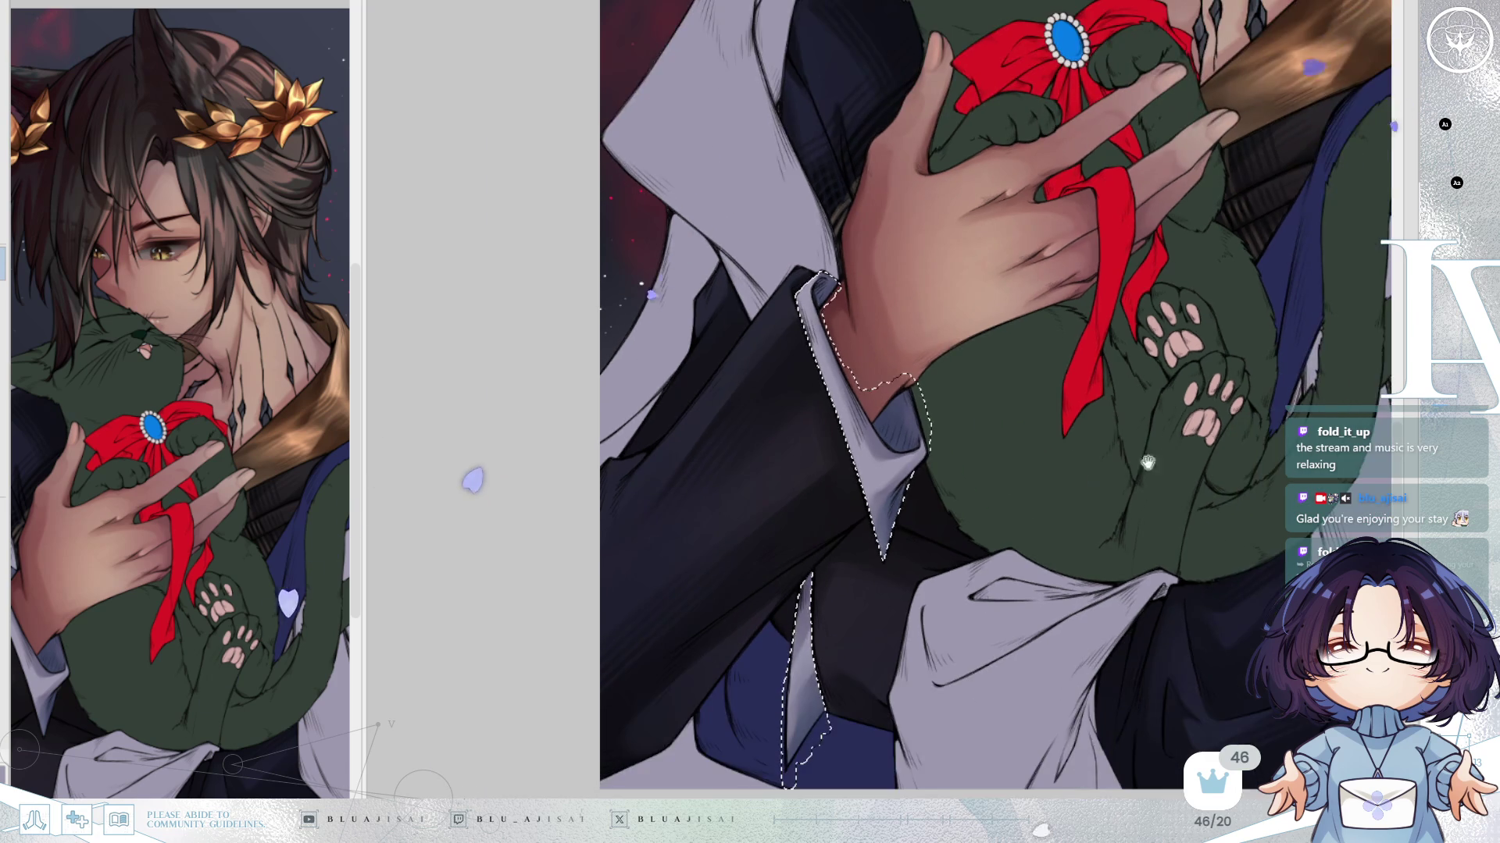
scroll(1046, 512, "up", 2)
scroll(1047, 512, "down", 3)
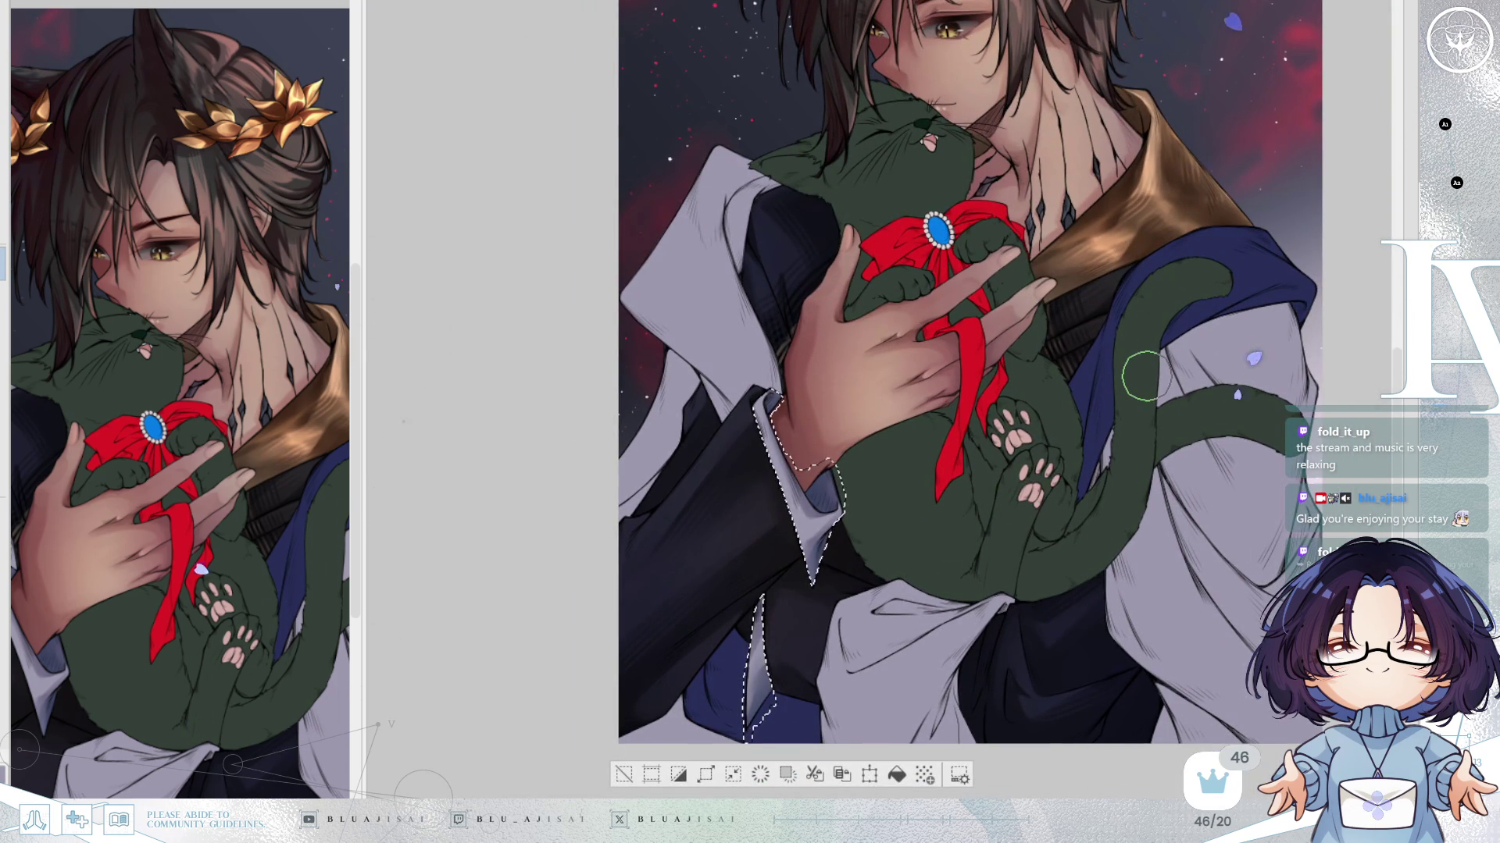
Deselect the sleeve, flip the canvas to check composition, and zoom in mirrored on the gold collar.
left_click(623, 773)
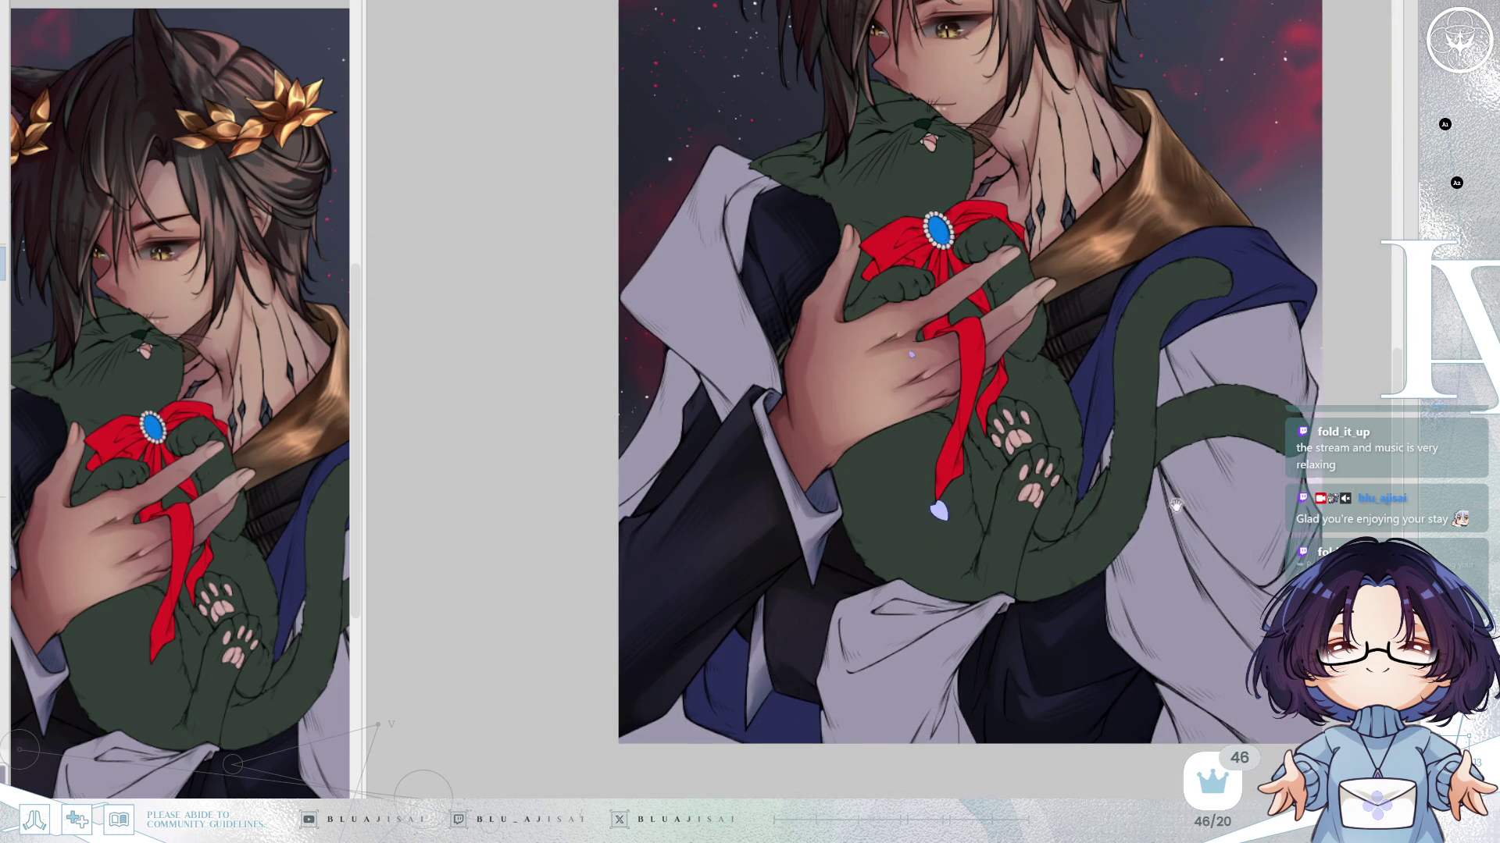
key("h")
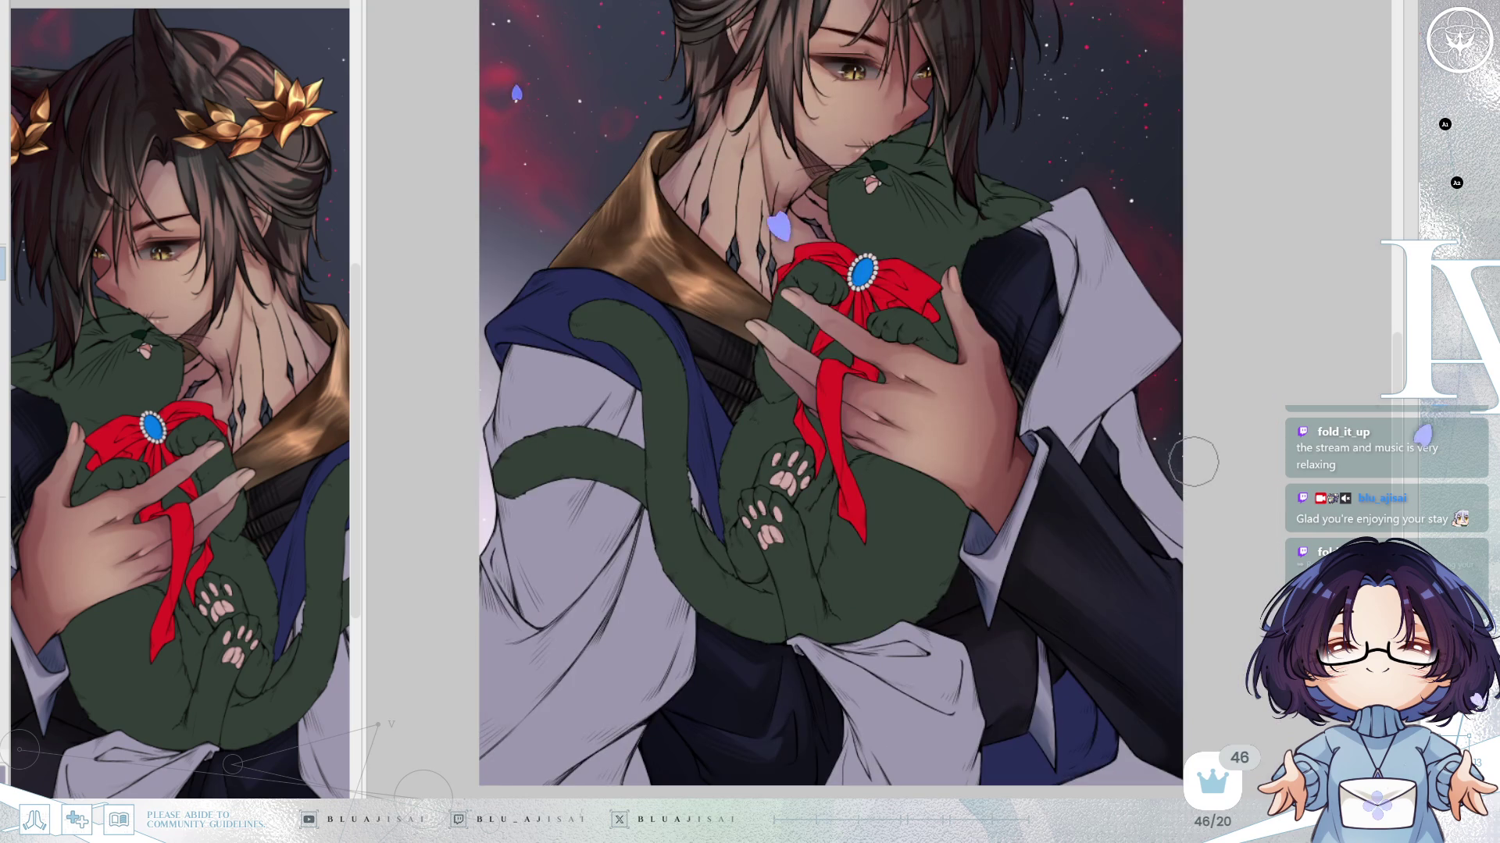
key("h")
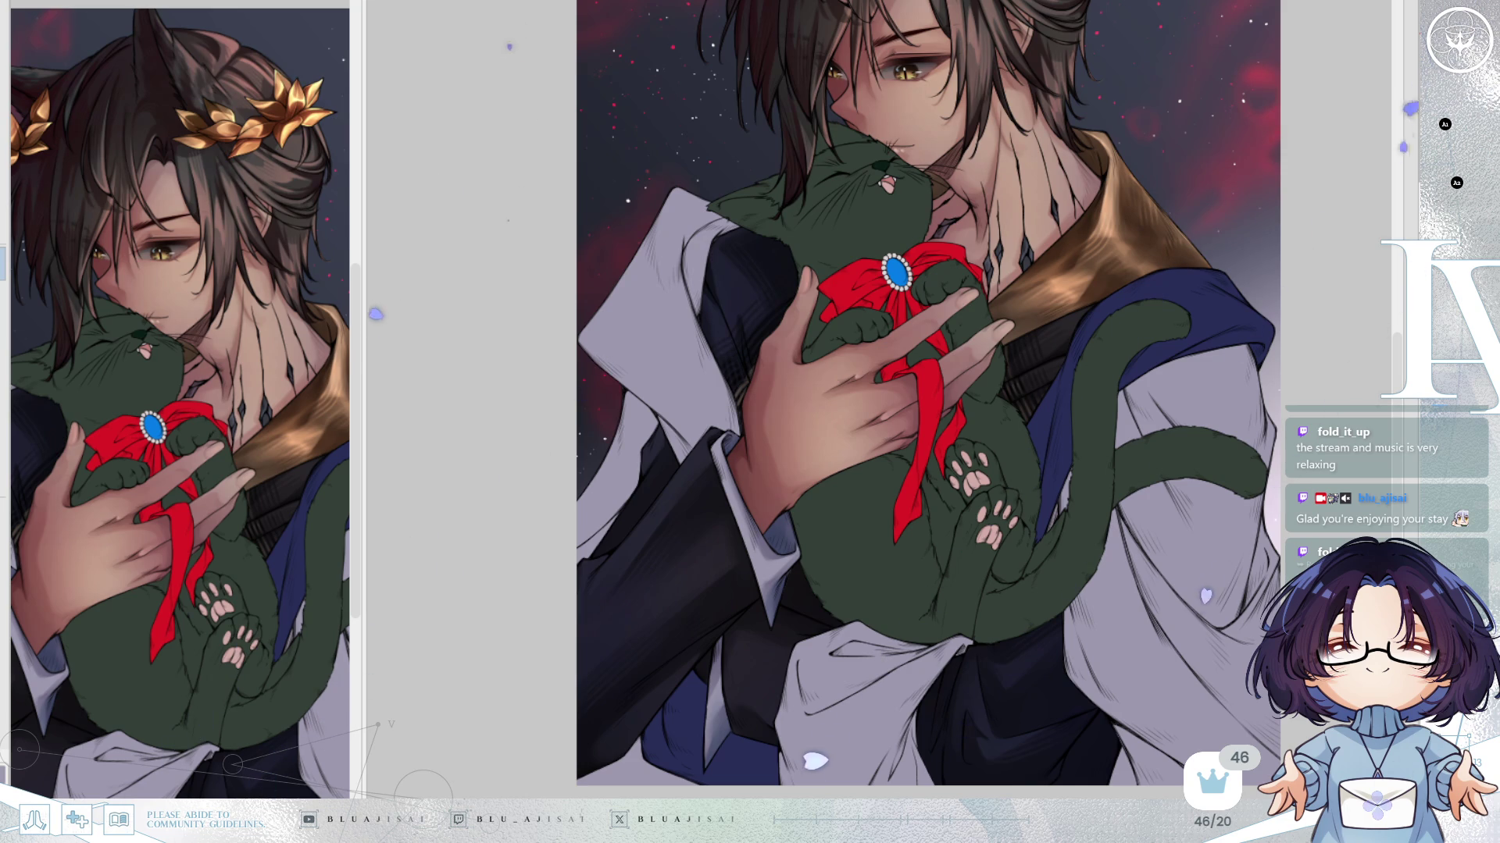
key("m")
scroll(758, 328, "up", 5)
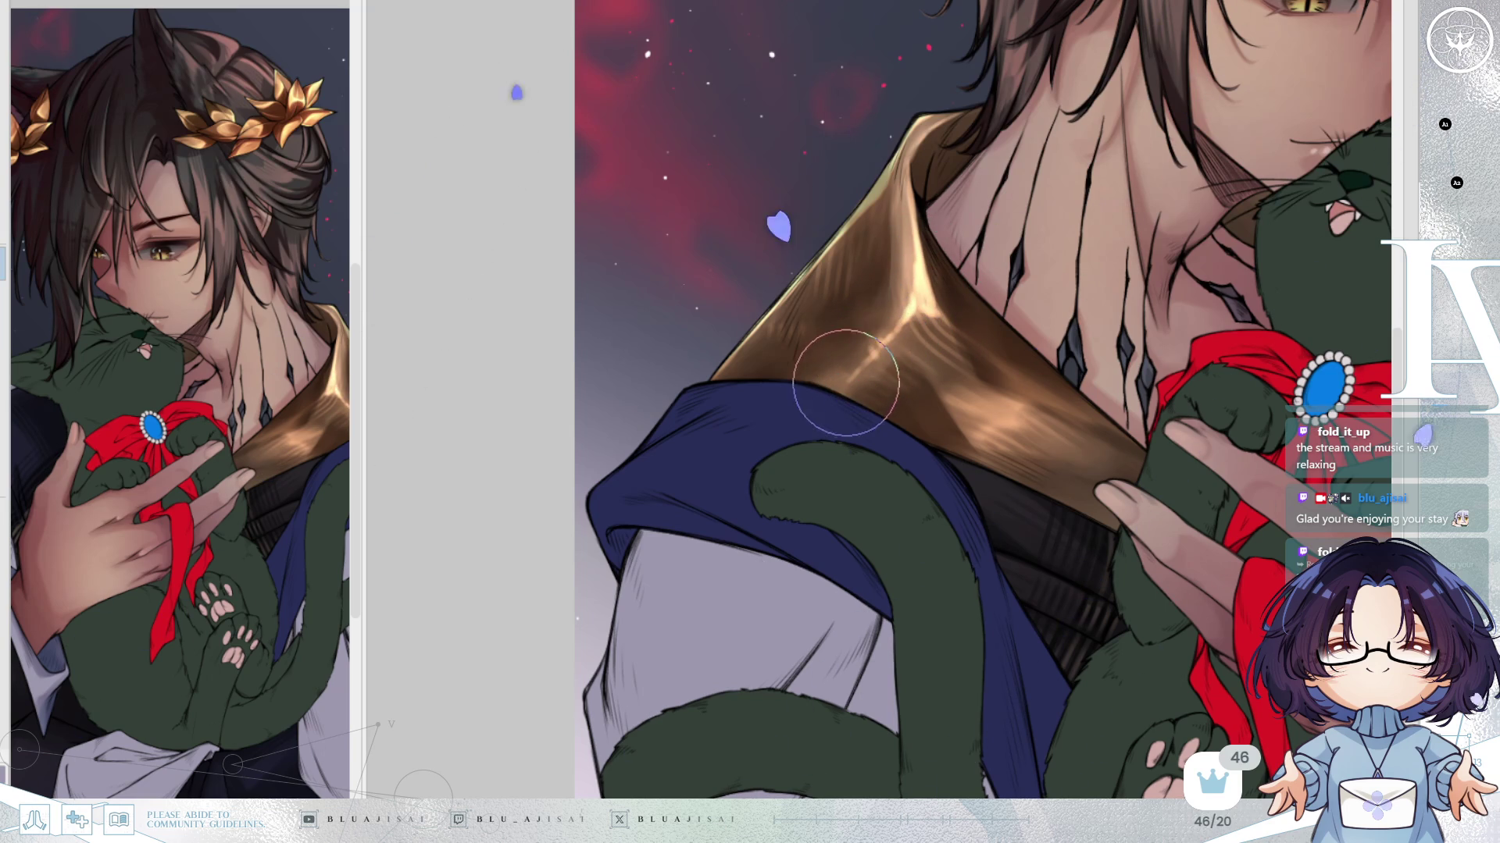
Unflip the canvas and blend soft shading on the gold collar, rotating the view around it.
key("h")
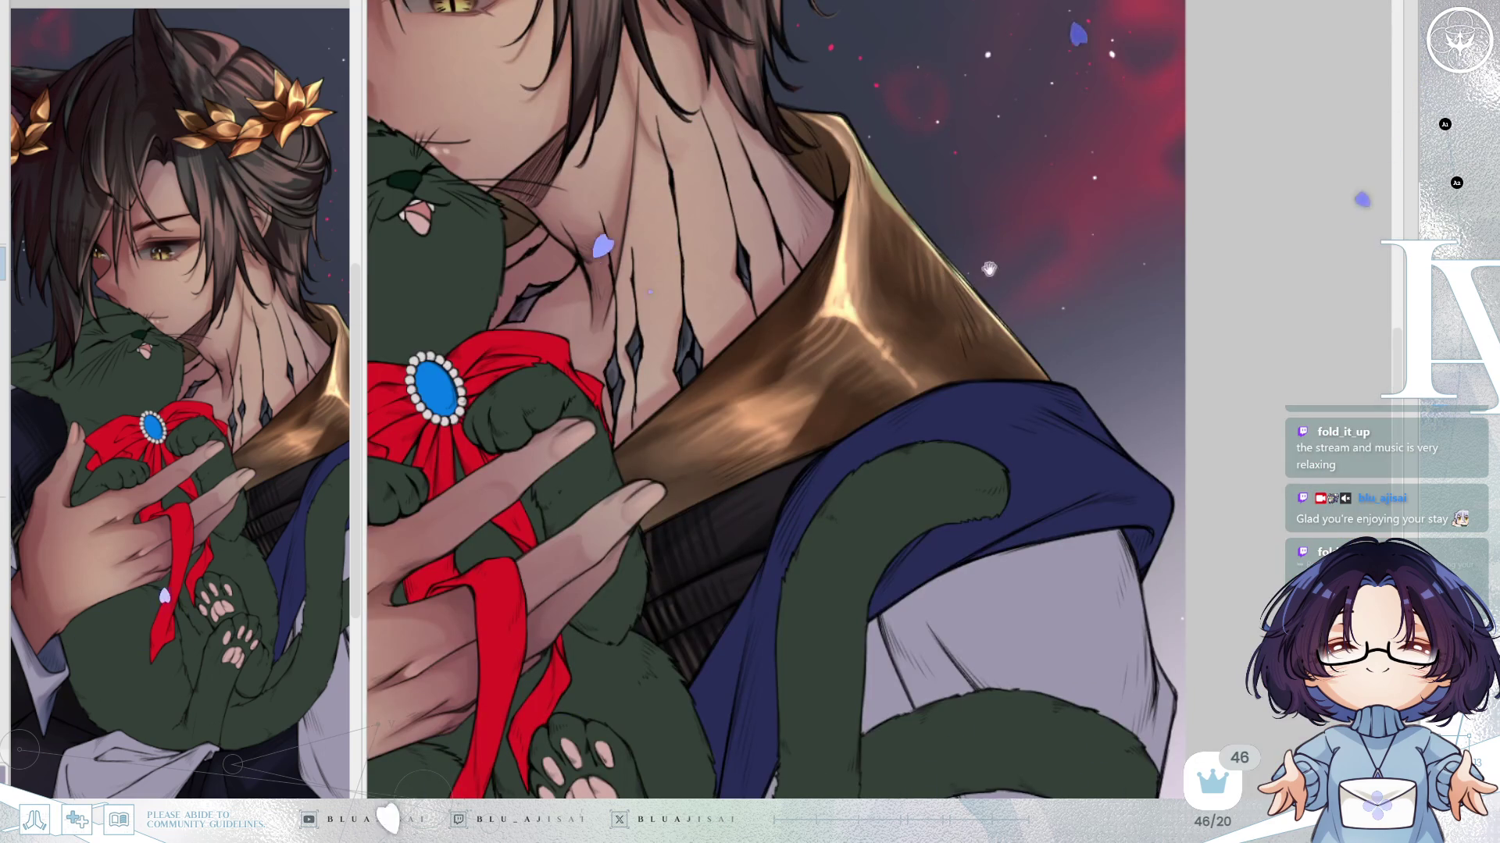
scroll(977, 258, "up", 2)
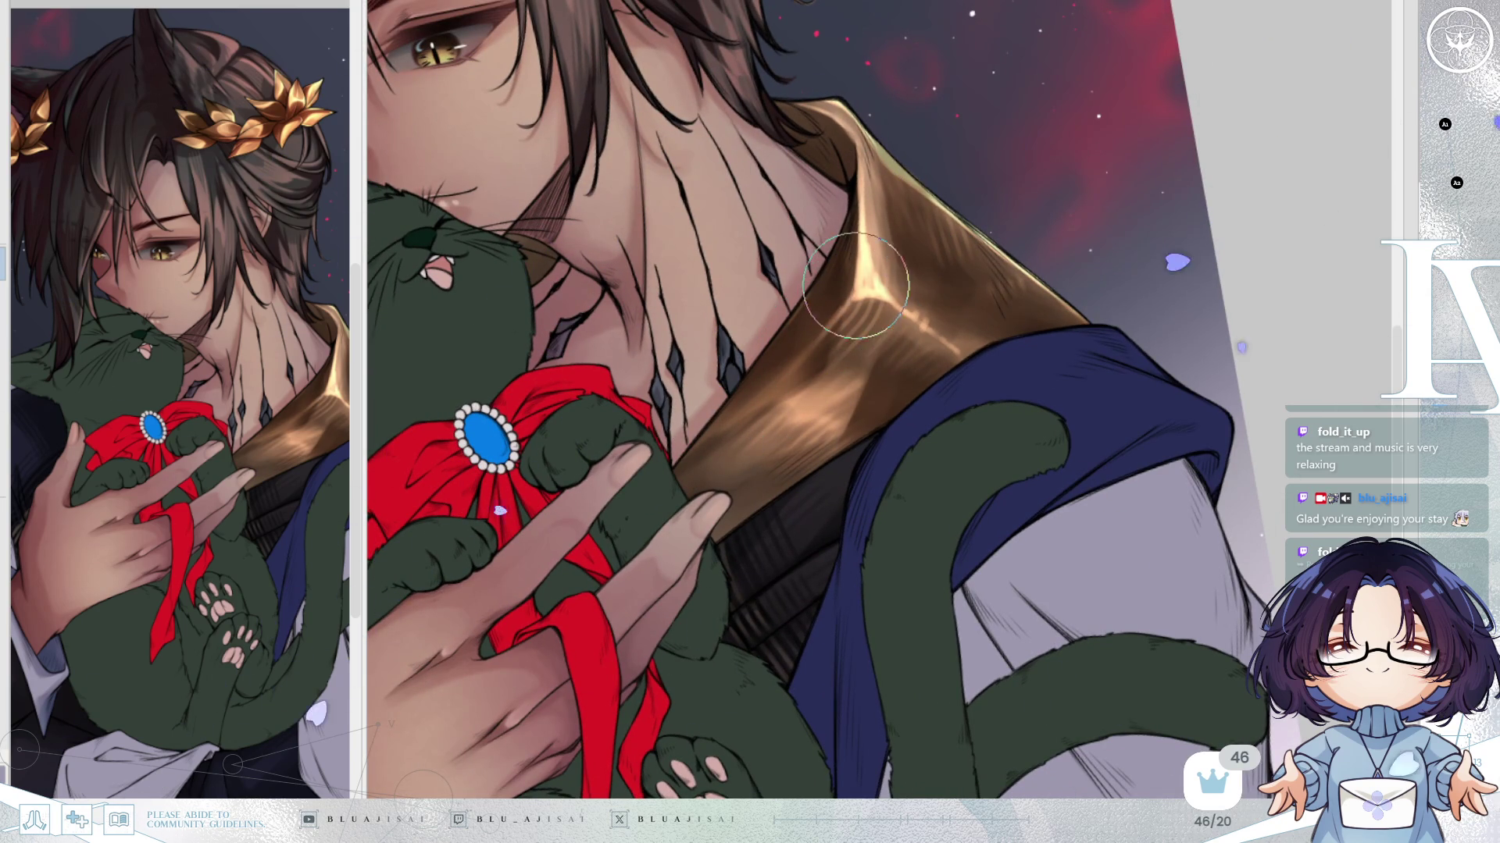
mouse_move(966, 387)
left_mouse_down()
mouse_move(986, 376)
mouse_move(848, 460)
mouse_move(804, 507)
mouse_move(870, 401)
mouse_move(906, 385)
mouse_move(835, 457)
mouse_move(945, 378)
mouse_move(899, 390)
mouse_move(890, 336)
mouse_move(929, 219)
left_mouse_up()
key("asciicircum")
left_click_drag(920, 167, 930, 238)
key("minus")
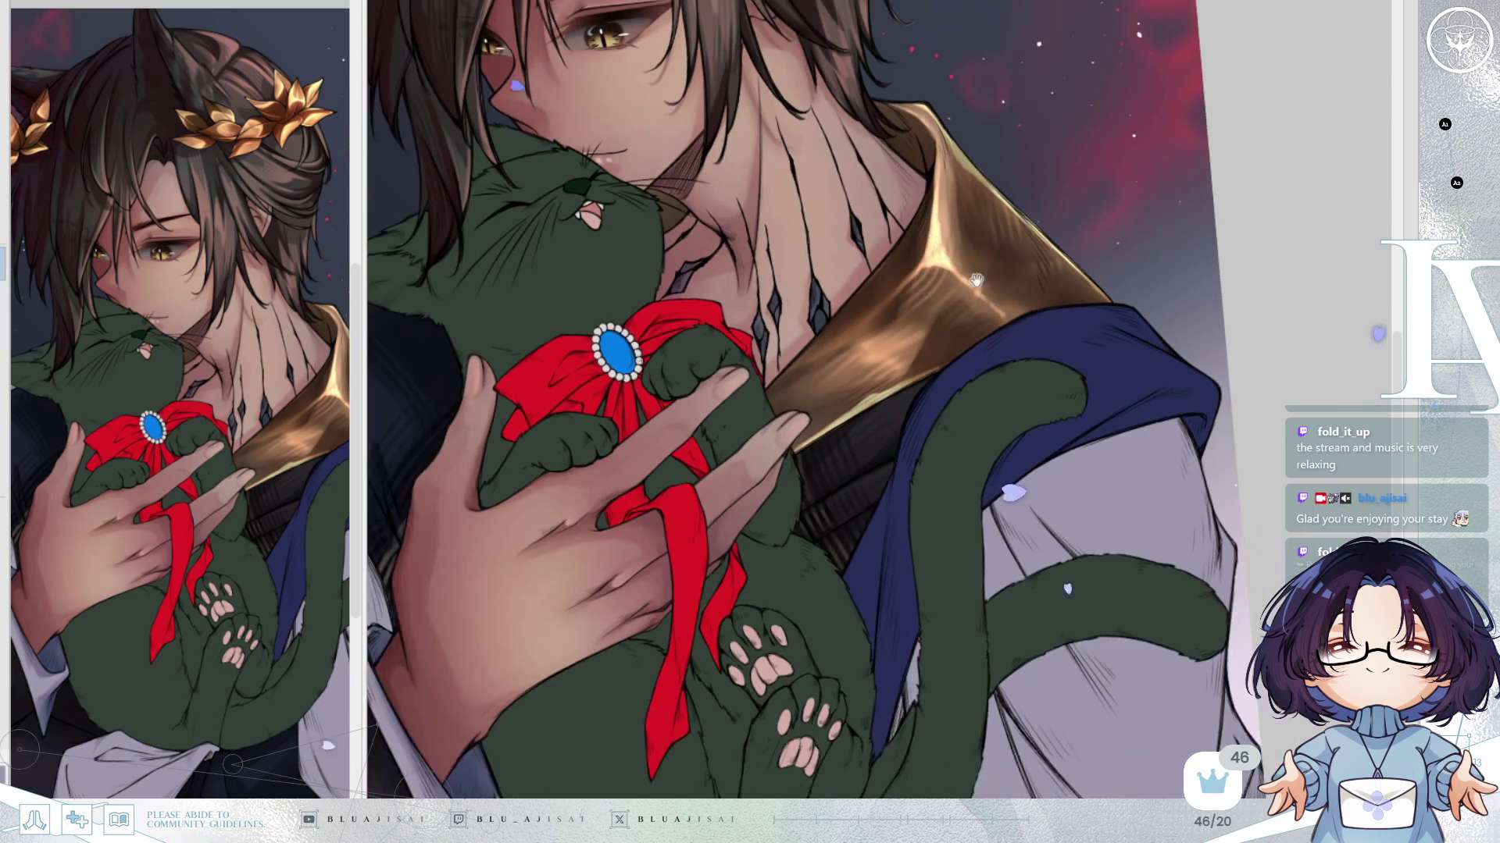
scroll(1012, 335, "down", 2)
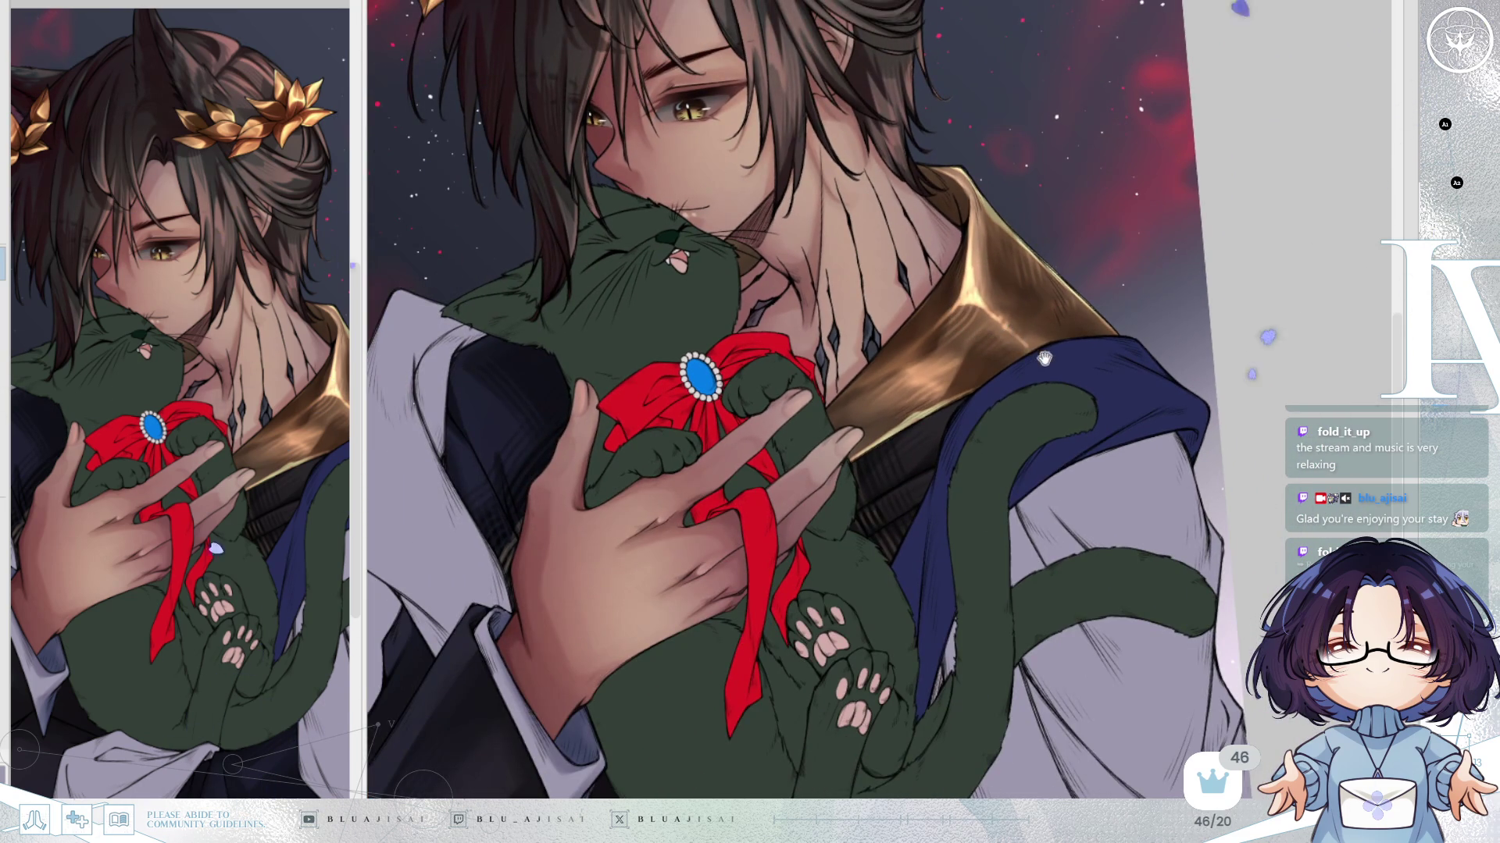
left_click_drag(1043, 358, 1052, 364)
key("minus")
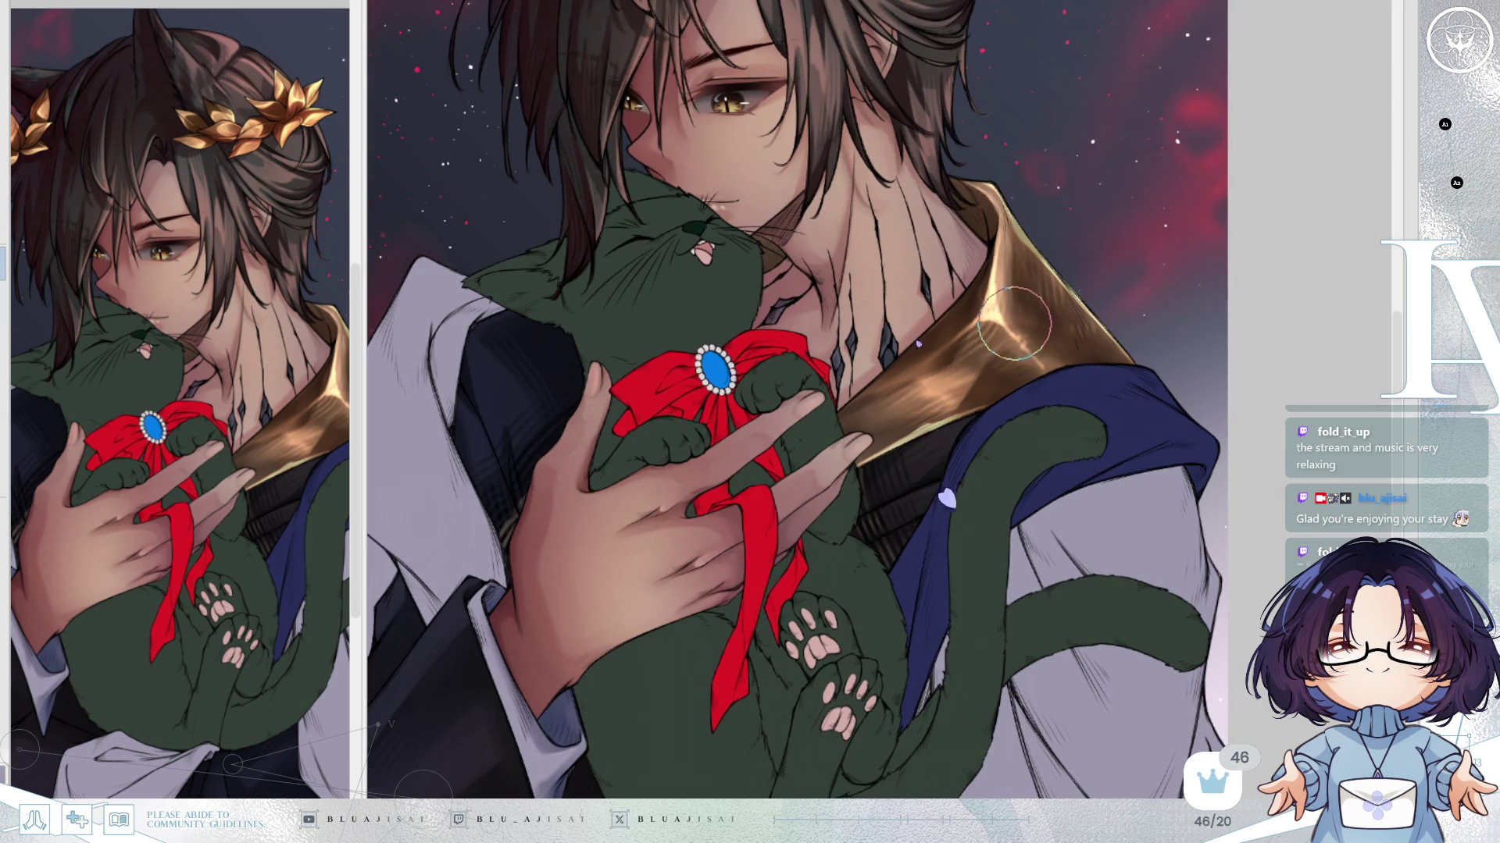
left_click_drag(1021, 343, 1049, 326)
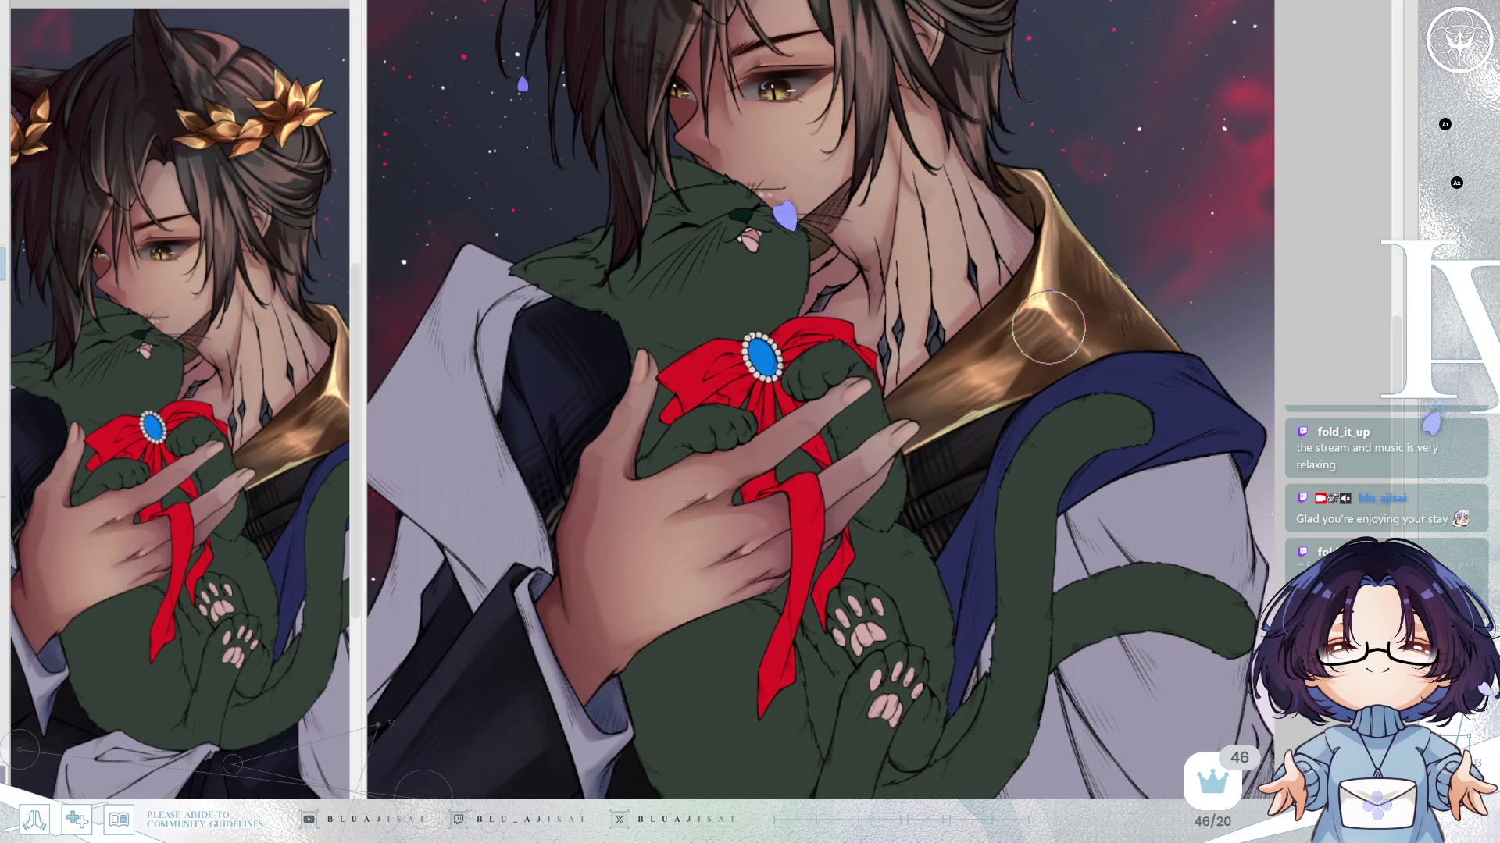
Mirror the canvas and lighten the gold collar's left edge with a soft highlight.
scroll(1044, 330, "up", 4)
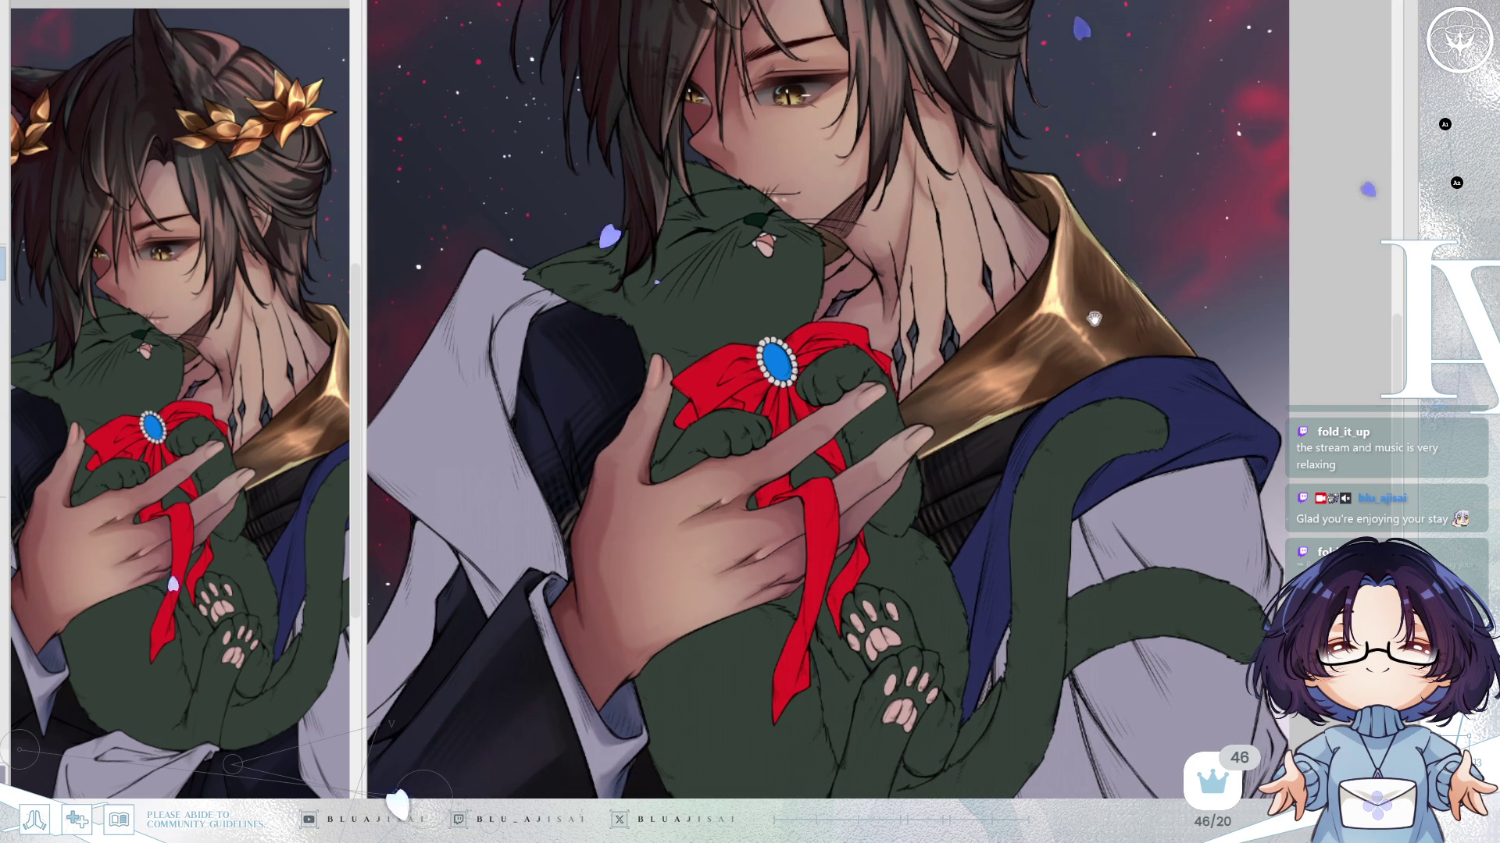
scroll(1136, 242, "up", 1)
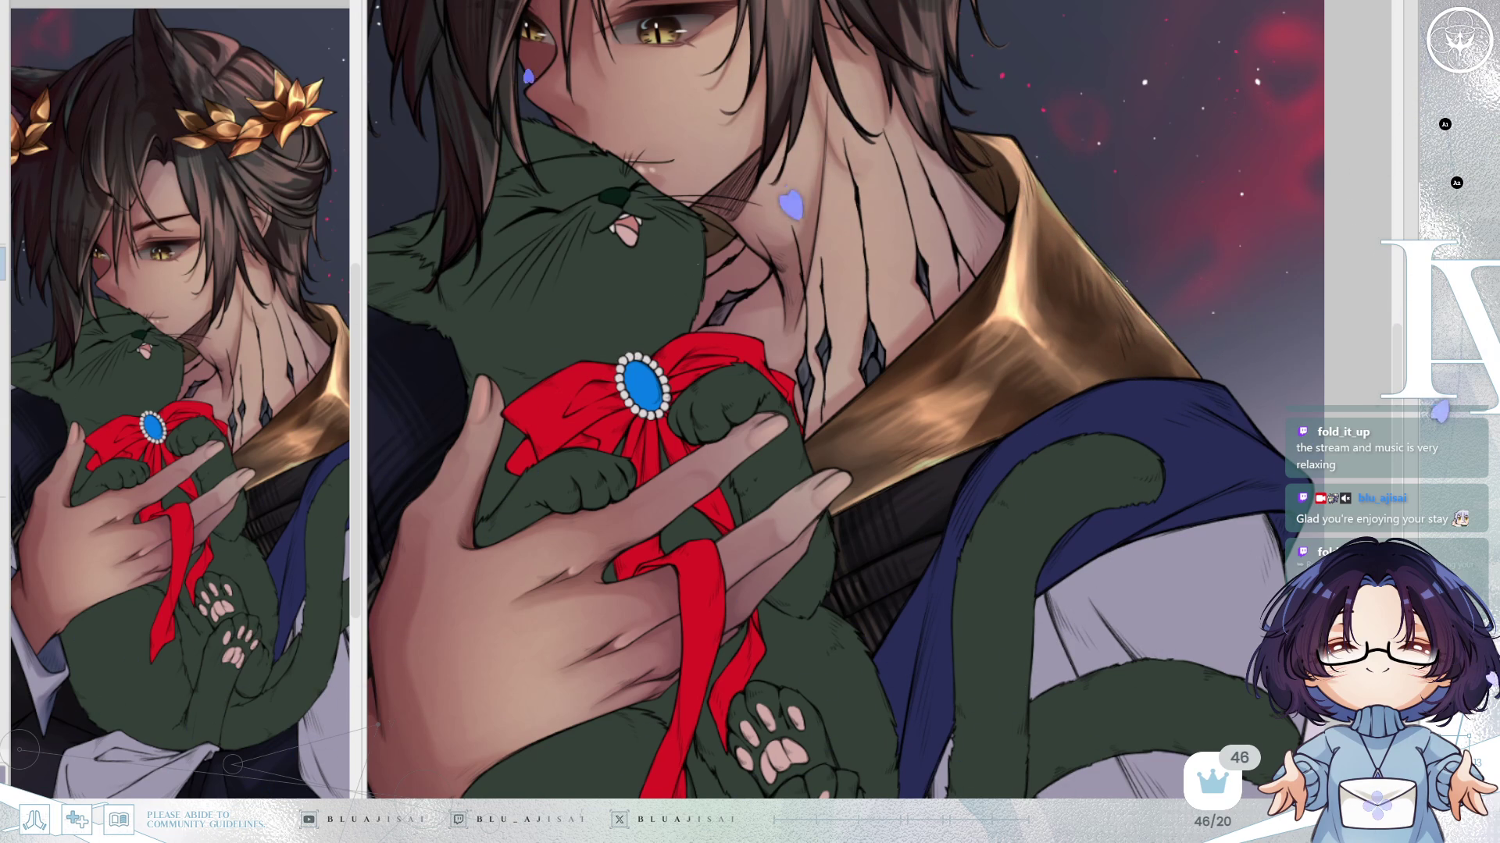
key("h")
mouse_move(712, 382)
left_mouse_down()
mouse_move(693, 385)
mouse_move(706, 395)
mouse_move(766, 298)
mouse_move(719, 349)
mouse_move(817, 246)
left_mouse_up()
mouse_move(853, 202)
left_mouse_down()
mouse_move(911, 395)
mouse_move(936, 407)
mouse_move(920, 437)
left_mouse_up()
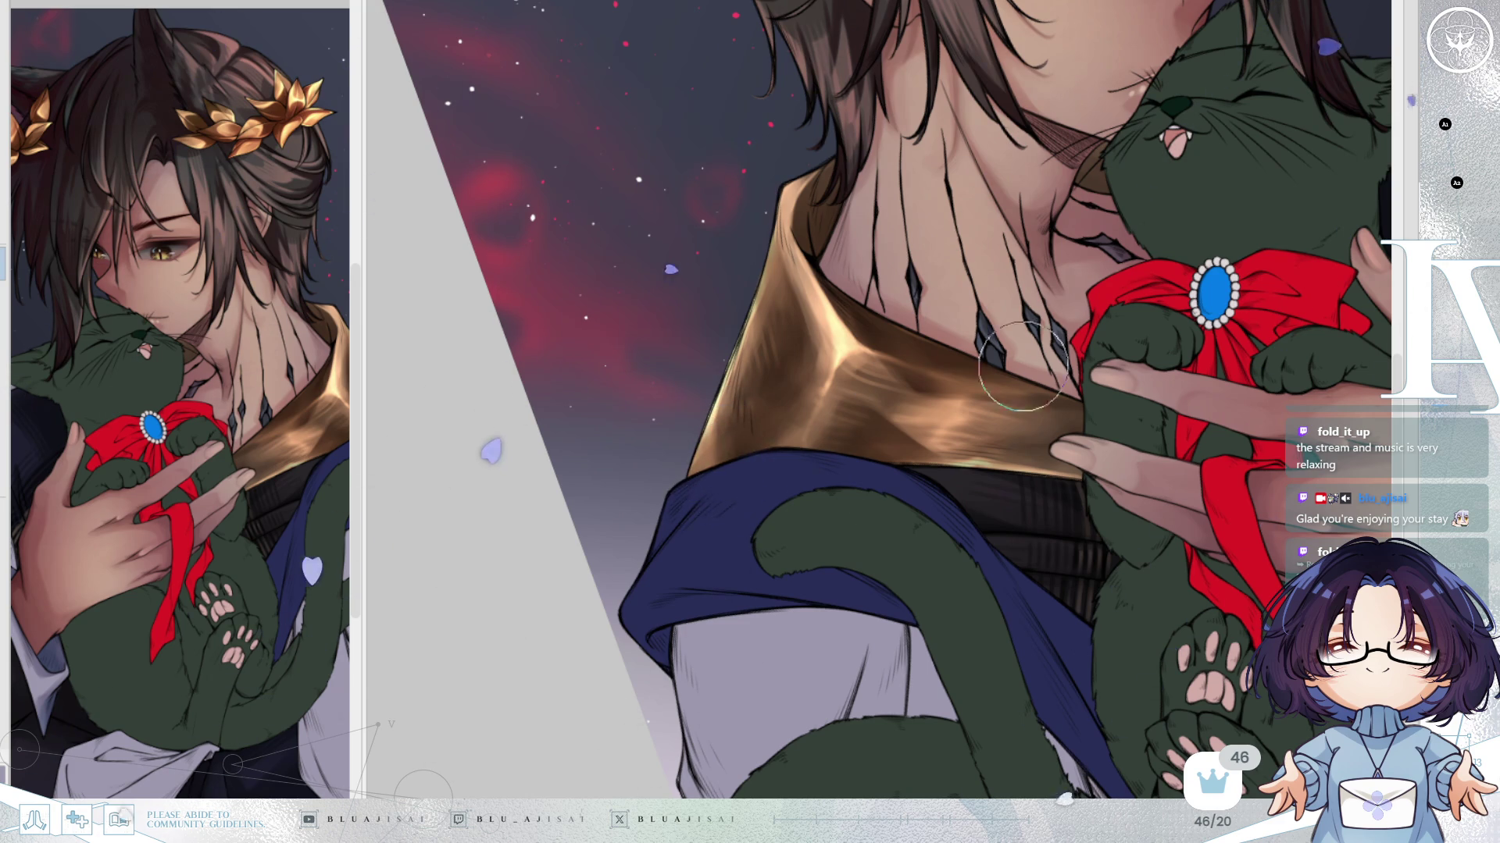
scroll(1222, 309, "down", 3)
key("asciicircum")
key("asciicircum")
Fine-tune the gold collar's brightness with undo and redo.
left_click_drag(1247, 216, 1204, 210)
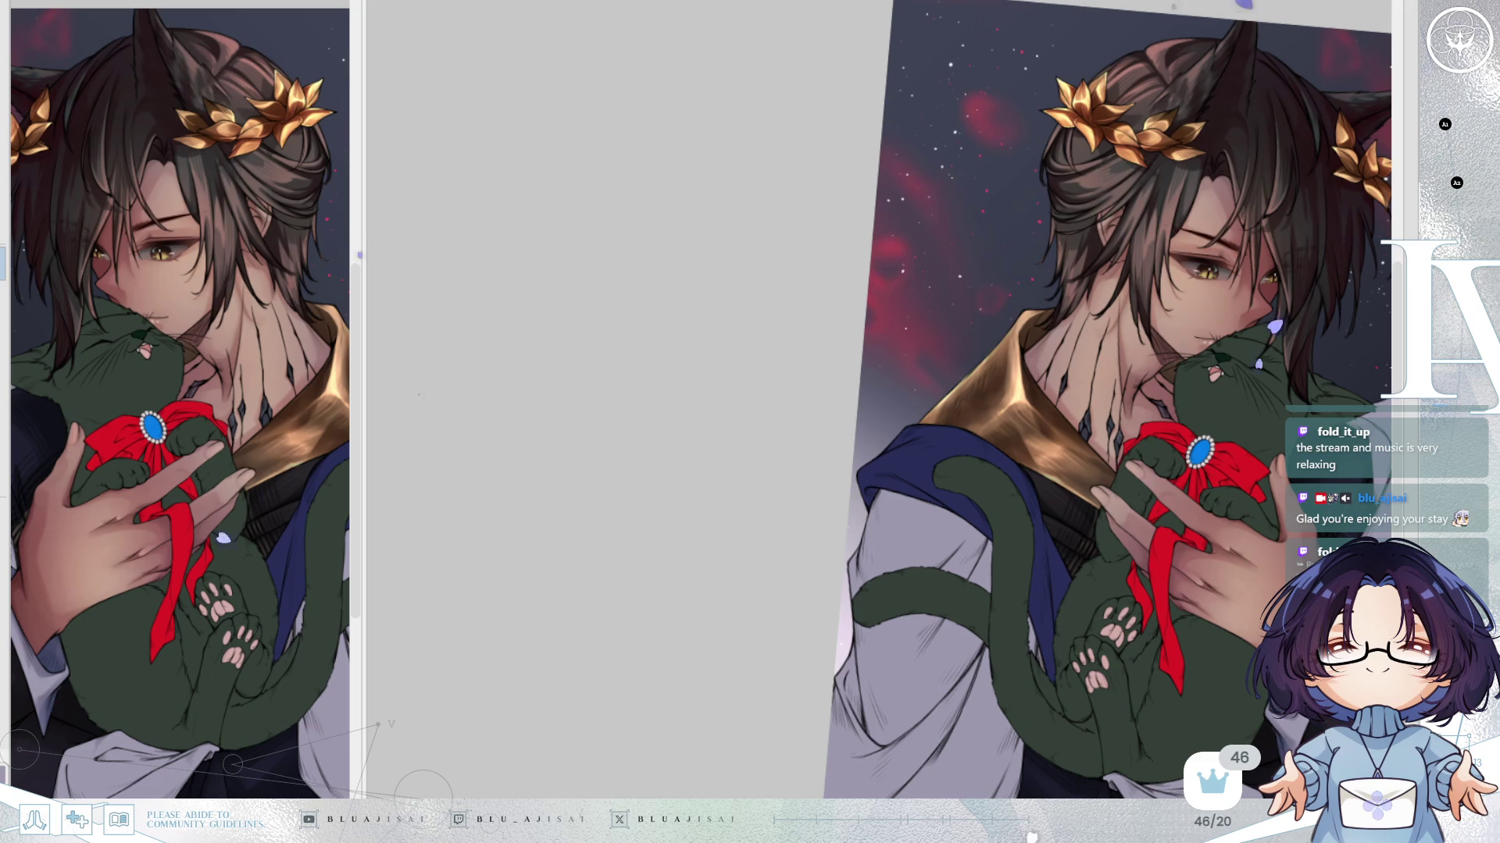
key("ctrl+z")
key("ctrl+y")
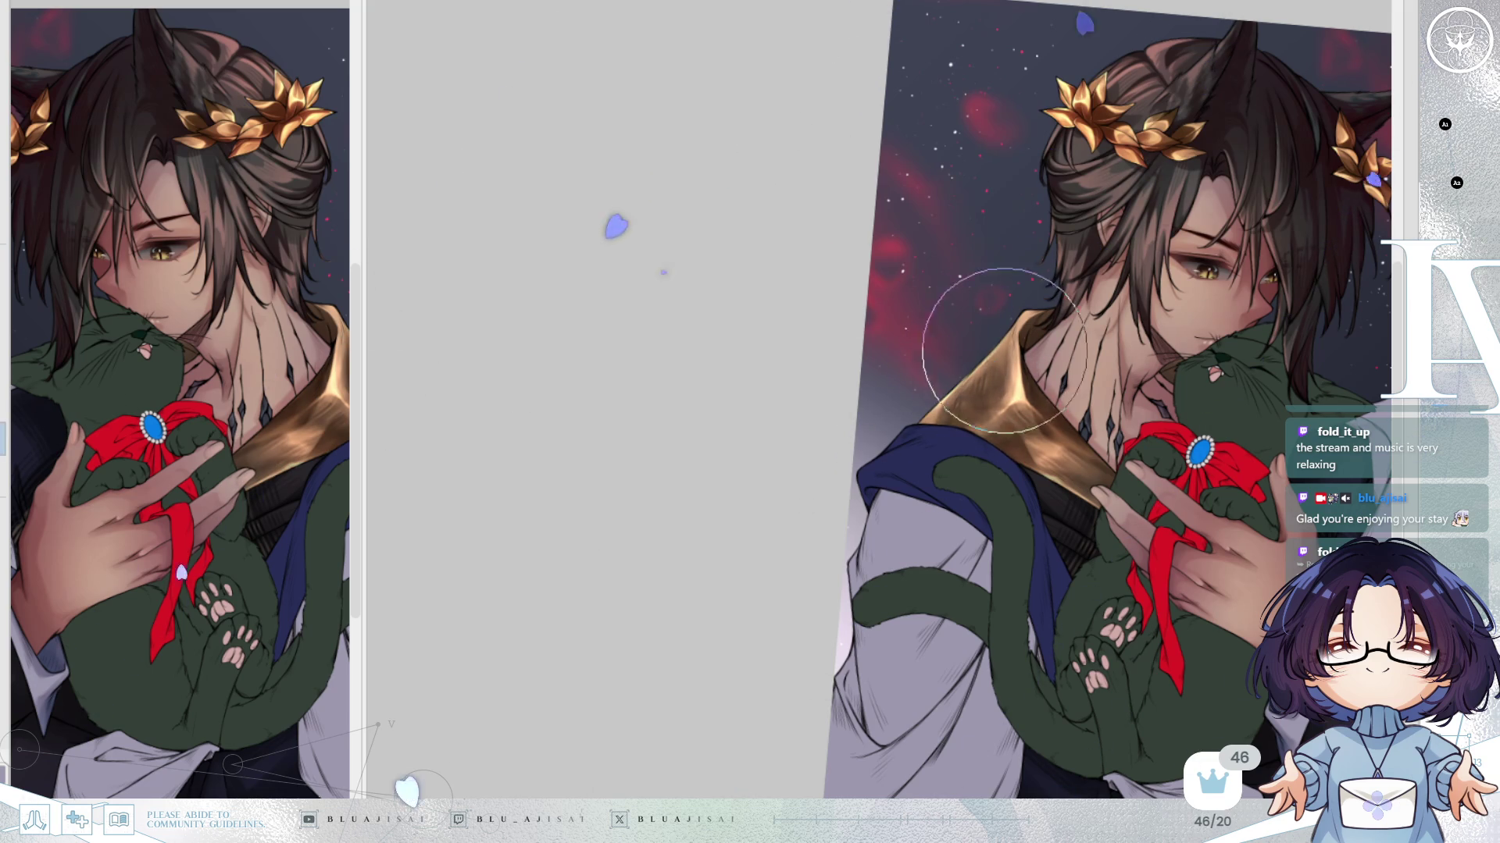
Un-mirror and straighten the canvas, then frame the figure down toward the collar and cat.
key("h")
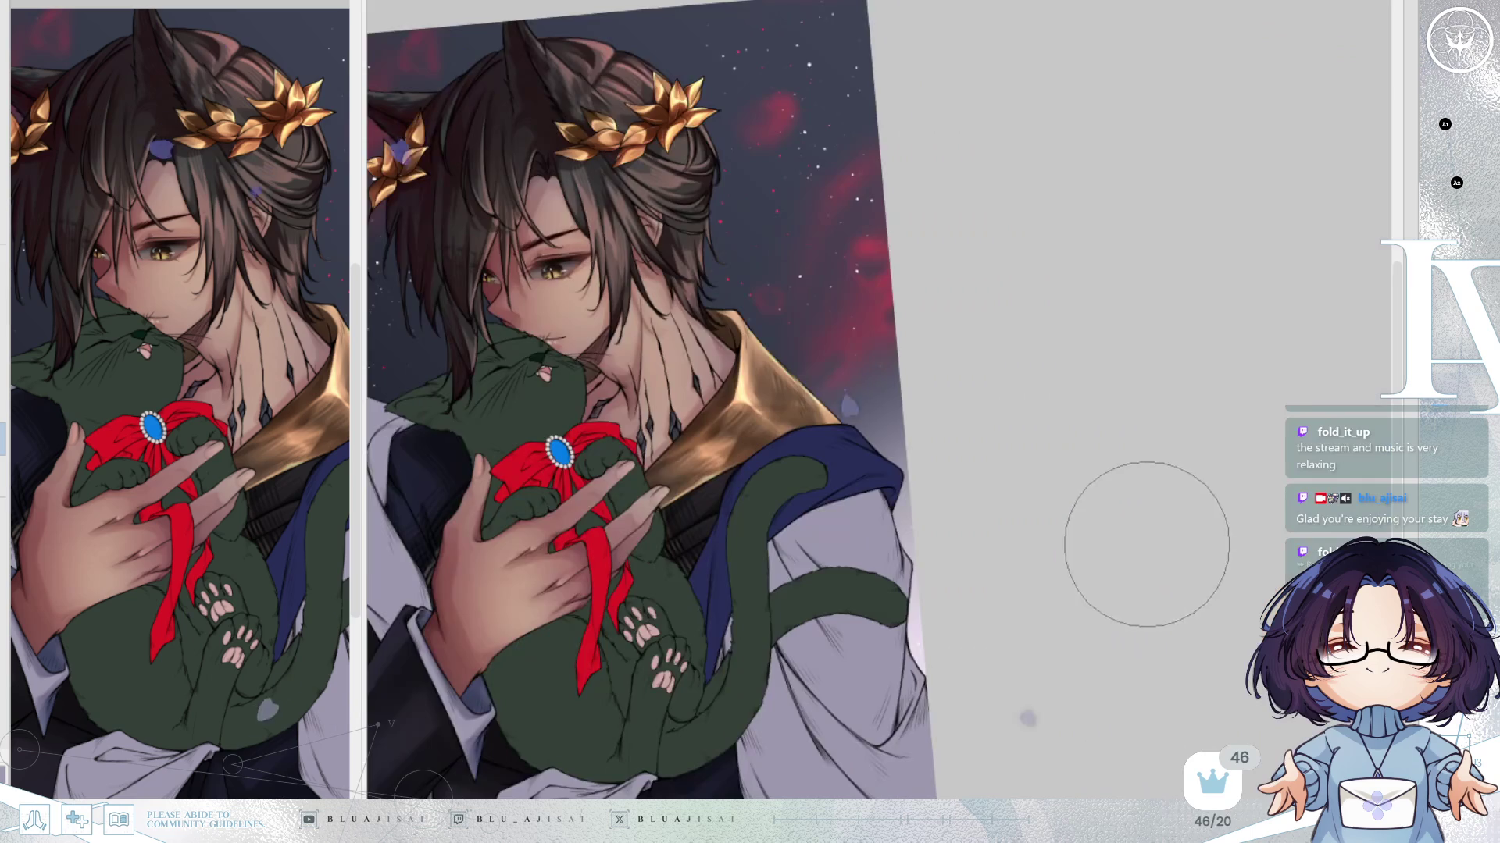
mouse_move(1147, 547)
left_mouse_down()
mouse_move(1138, 394)
mouse_move(1133, 411)
left_mouse_up()
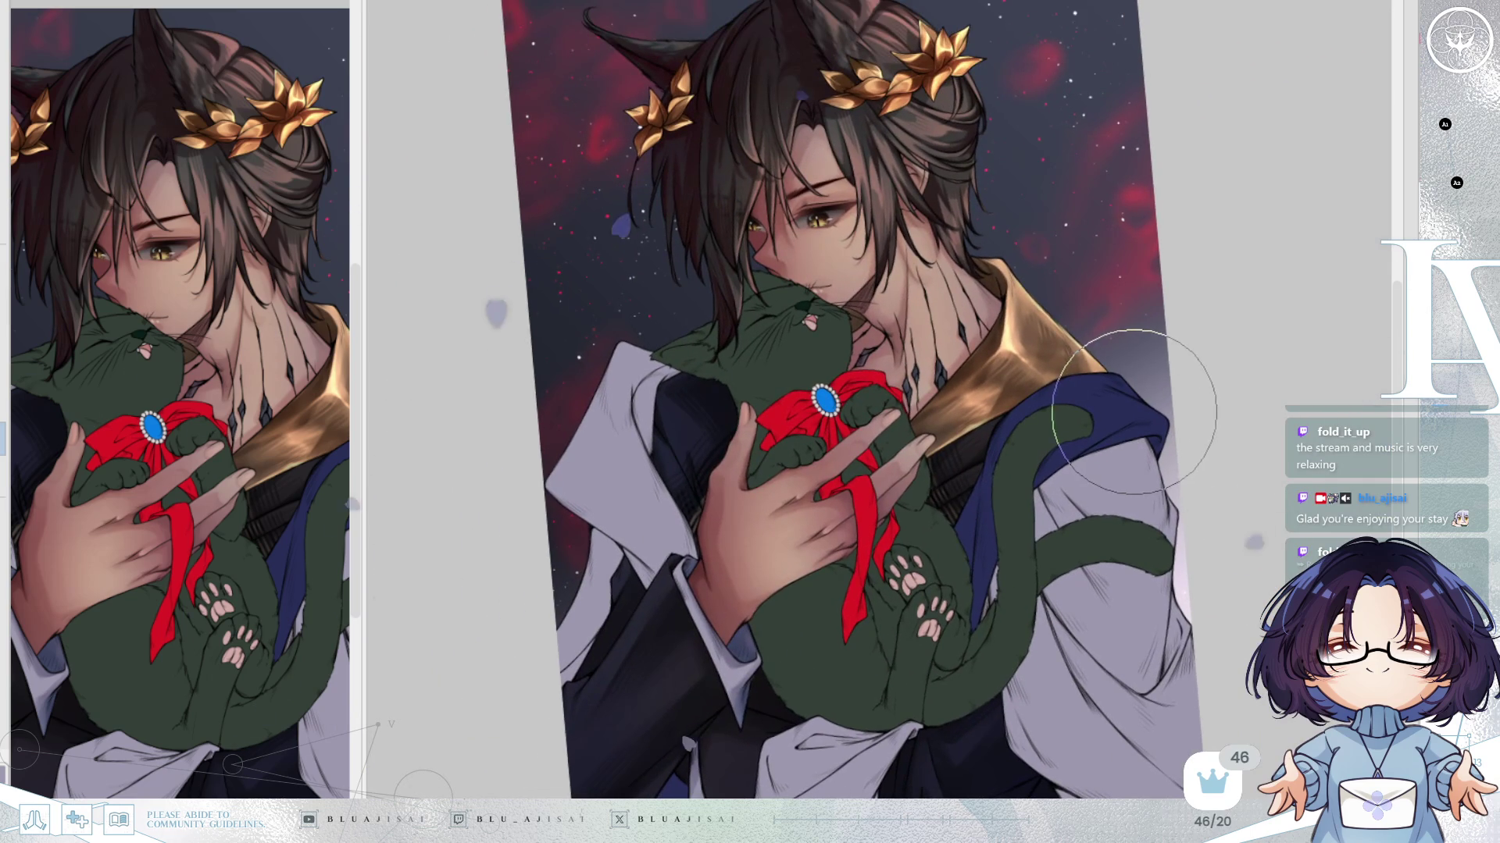
key("5")
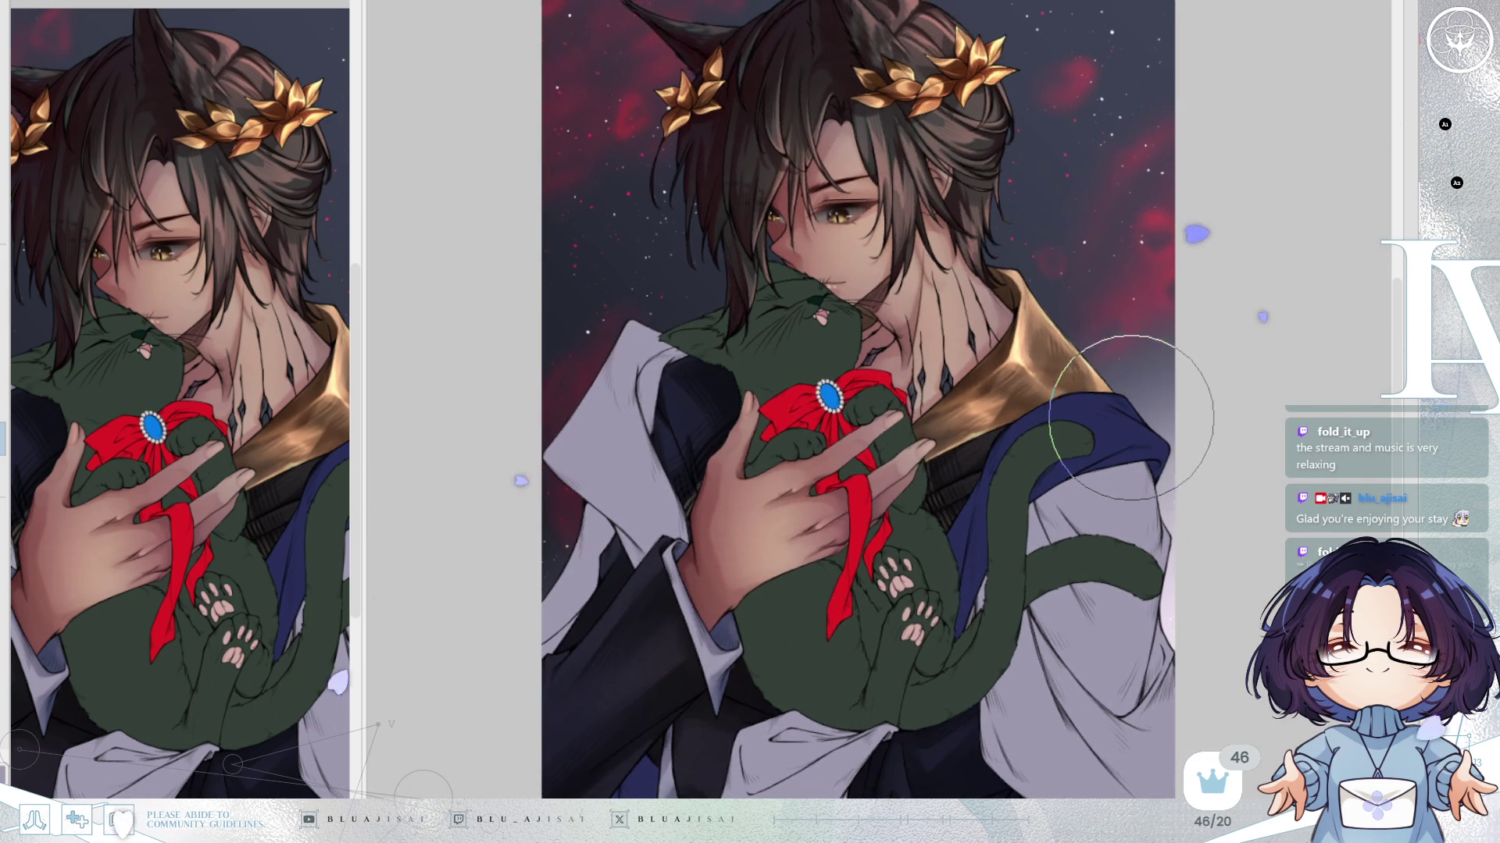
left_click_drag(1131, 418, 1142, 459)
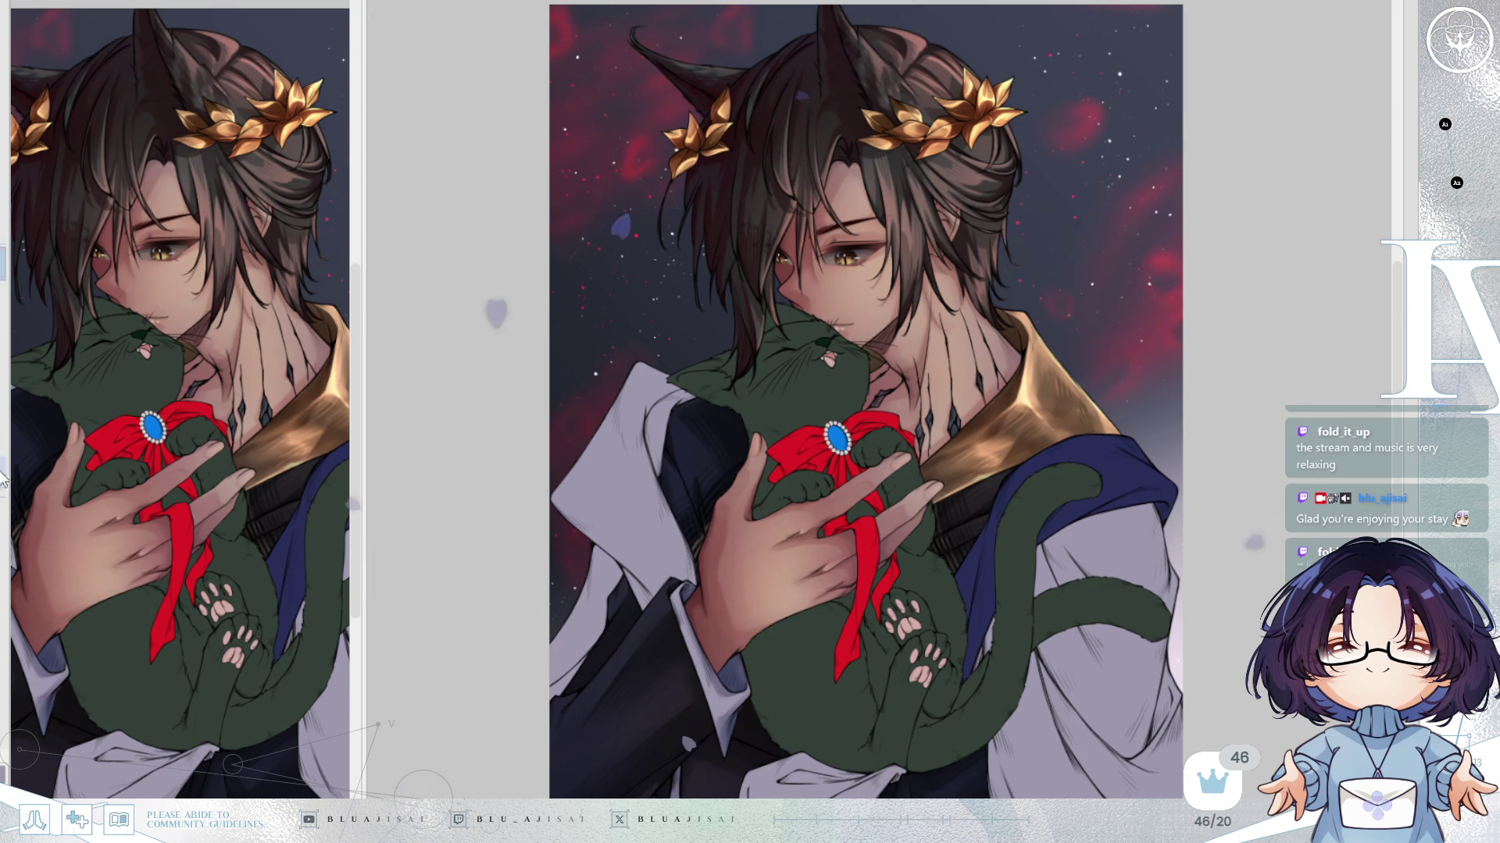
scroll(1019, 383, "up", 1)
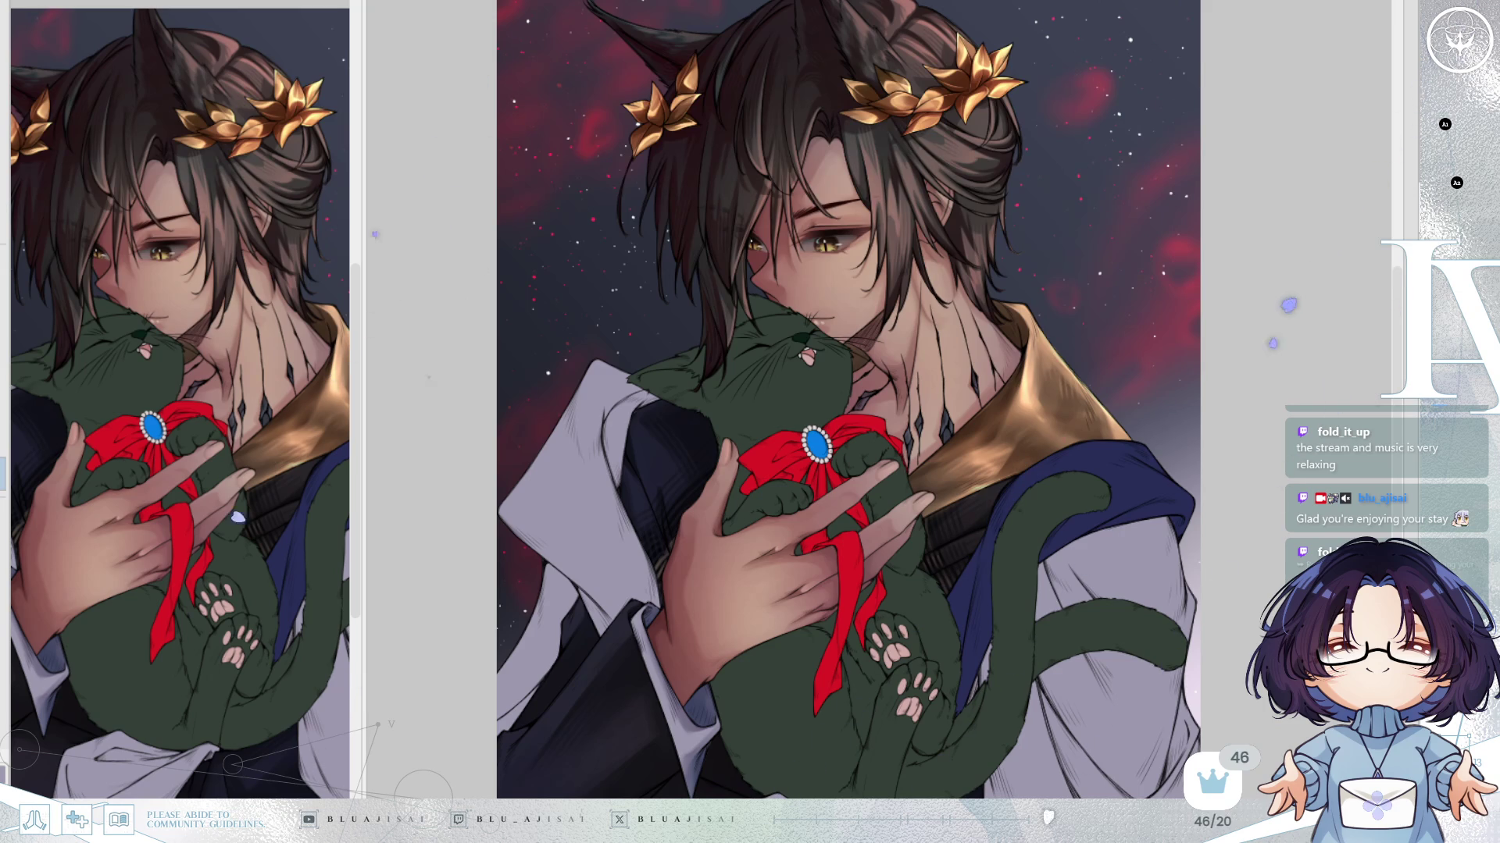
left_click_drag(1195, 556, 1212, 362)
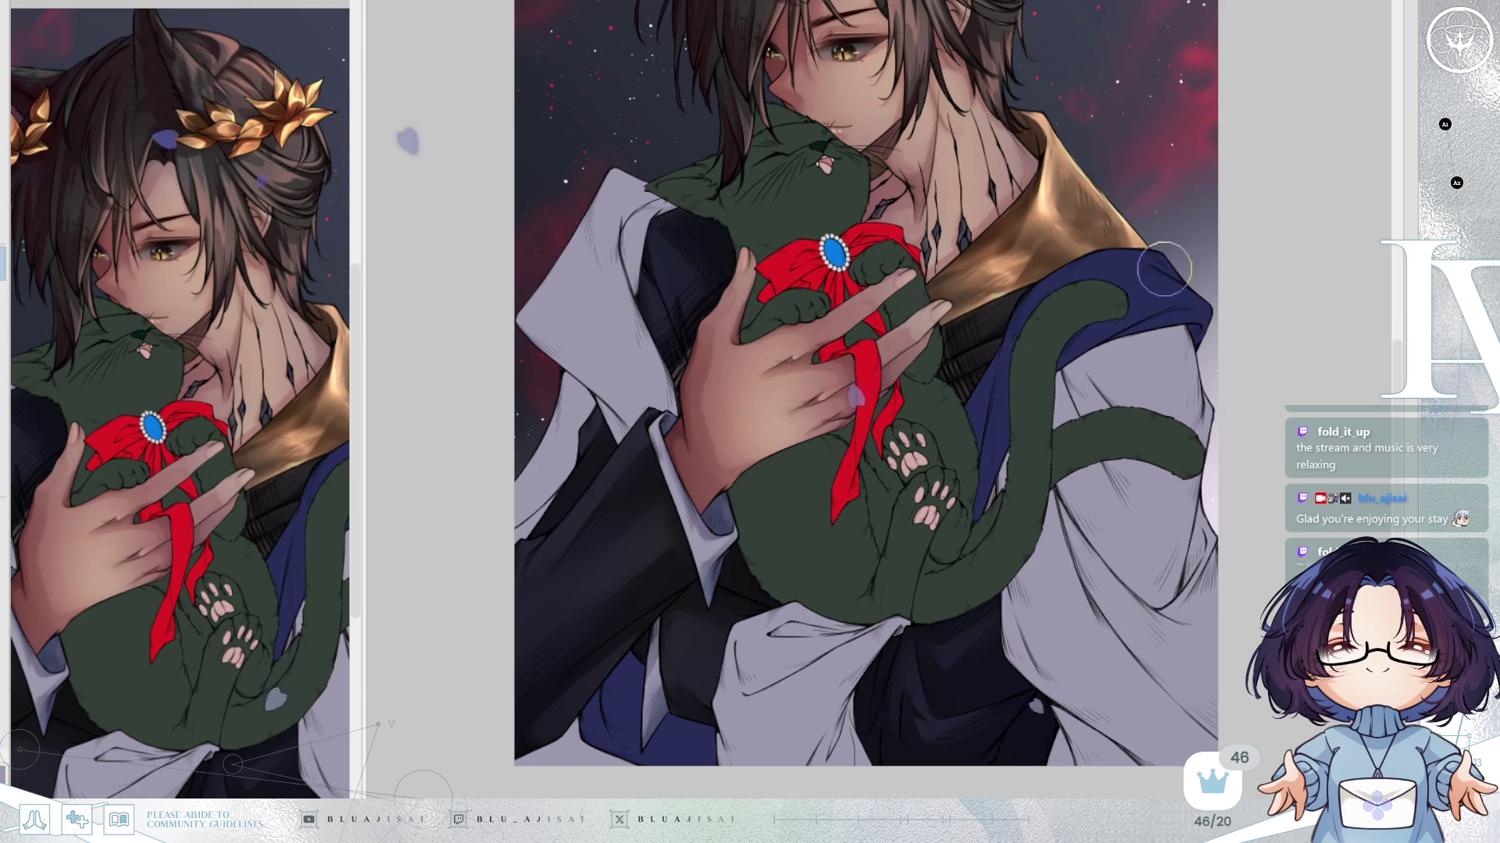
Paint darker blue shading over the blue sleeve fold and the dark area beside it.
scroll(1211, 271, "up", 2)
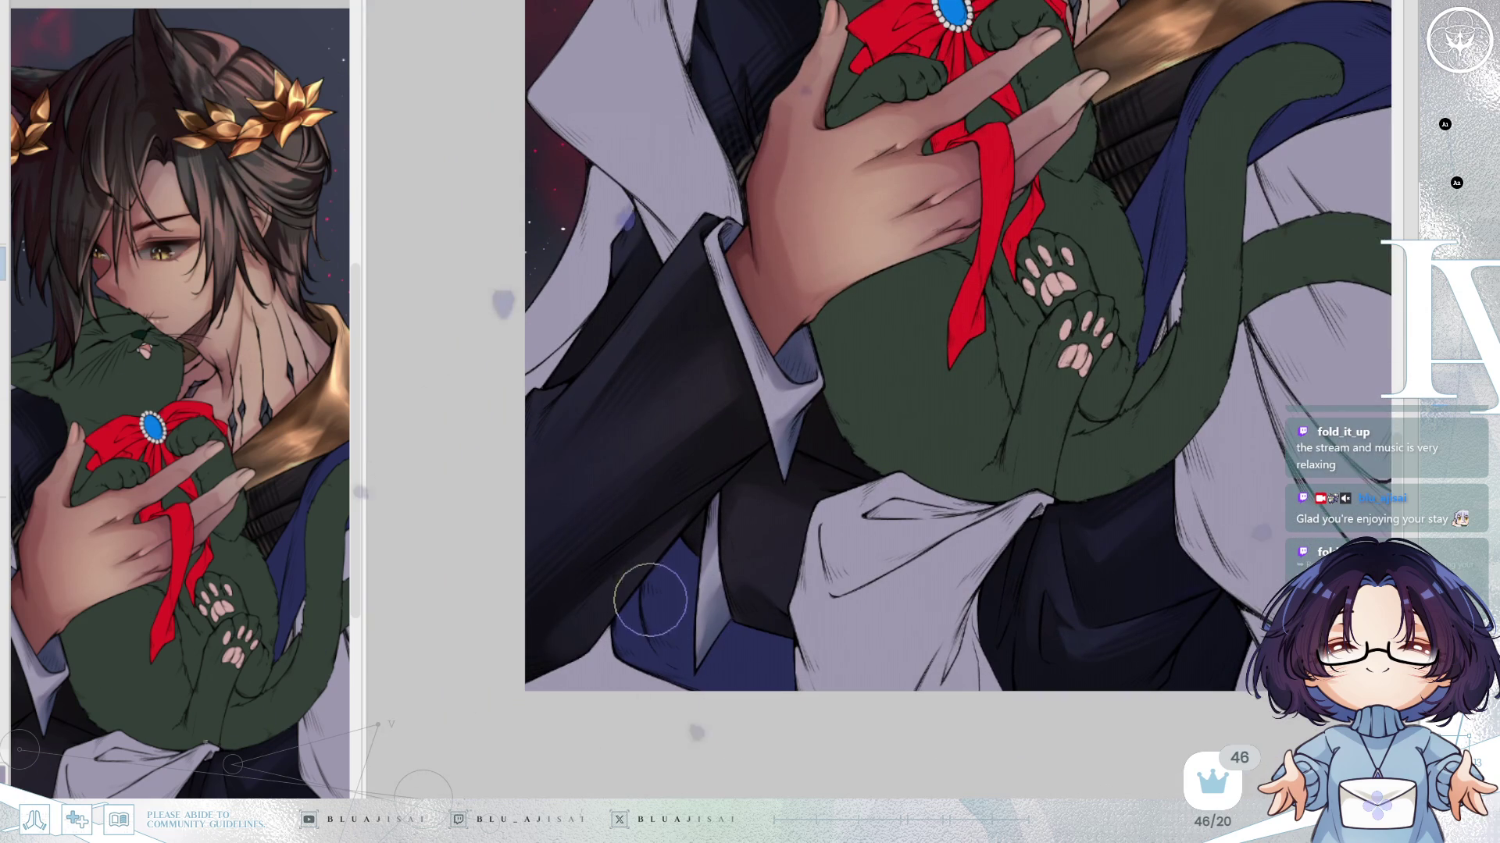
mouse_move(646, 565)
left_mouse_down()
mouse_move(629, 586)
mouse_move(719, 703)
left_mouse_up()
left_click_drag(669, 546, 658, 564)
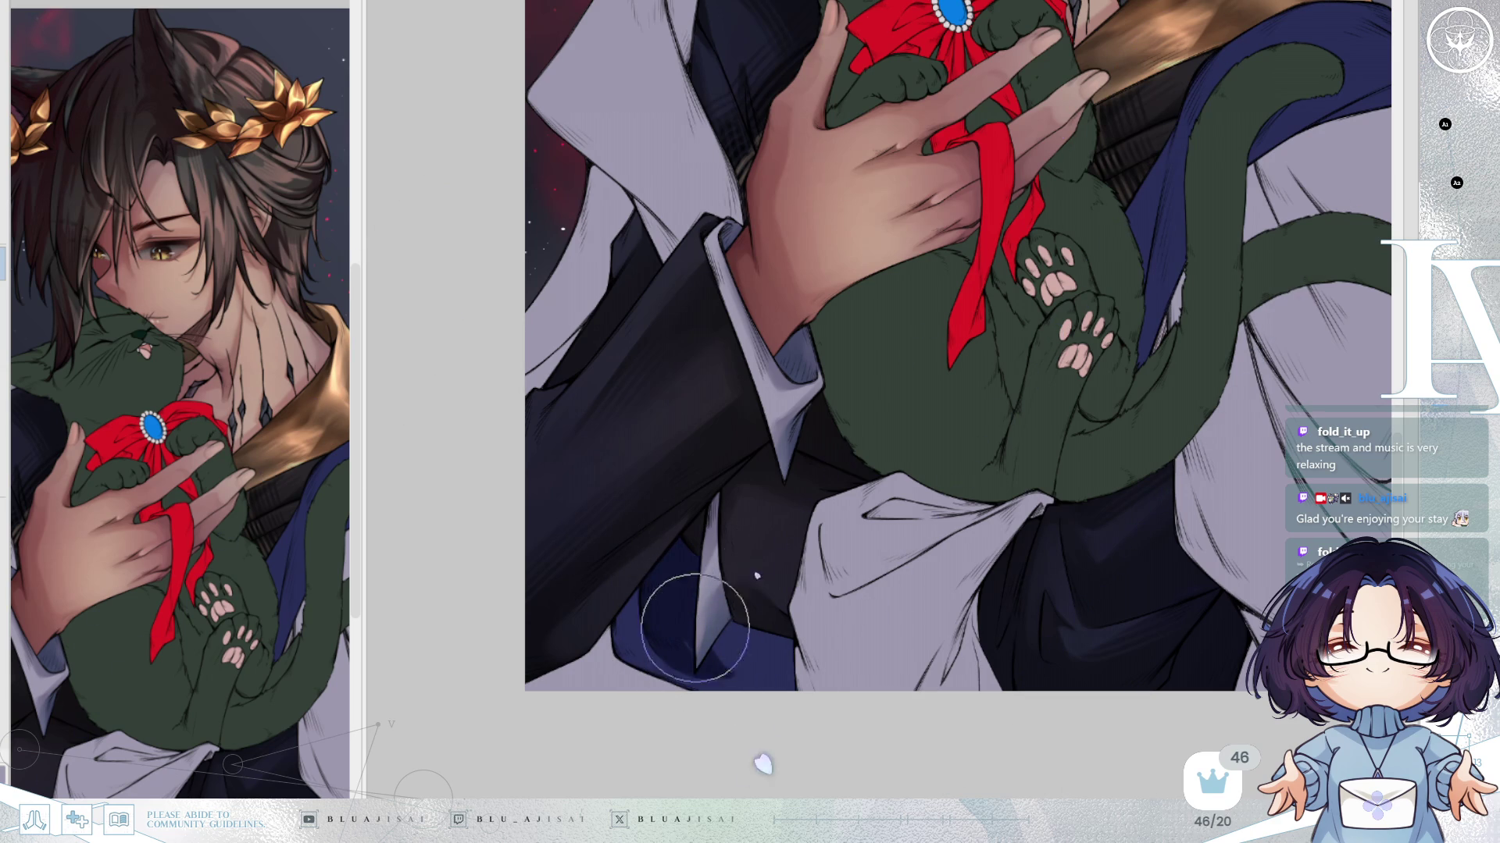
mouse_move(680, 631)
left_mouse_down()
mouse_move(763, 688)
mouse_move(793, 692)
mouse_move(776, 669)
mouse_move(790, 693)
mouse_move(682, 663)
mouse_move(729, 653)
mouse_move(804, 687)
mouse_move(883, 686)
left_mouse_up()
mouse_move(1439, 264)
left_mouse_down()
mouse_move(1256, 287)
mouse_move(1155, 448)
mouse_move(1125, 522)
mouse_move(1128, 566)
left_mouse_up()
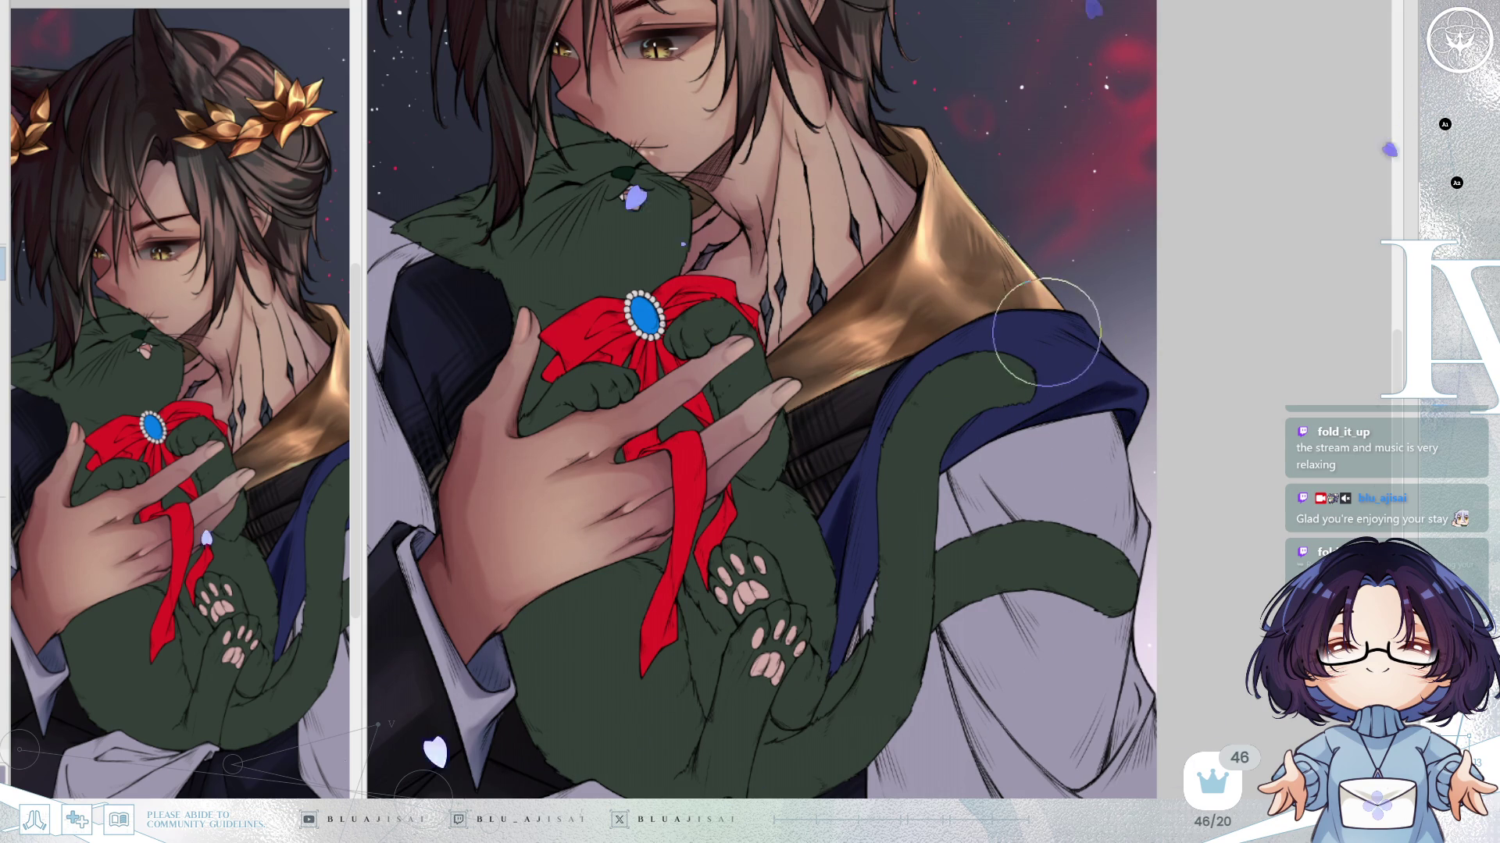
Darken the top of the blue shoulder drape, tilting the view along it.
mouse_move(1051, 329)
left_mouse_down()
mouse_move(977, 325)
mouse_move(1050, 332)
left_mouse_up()
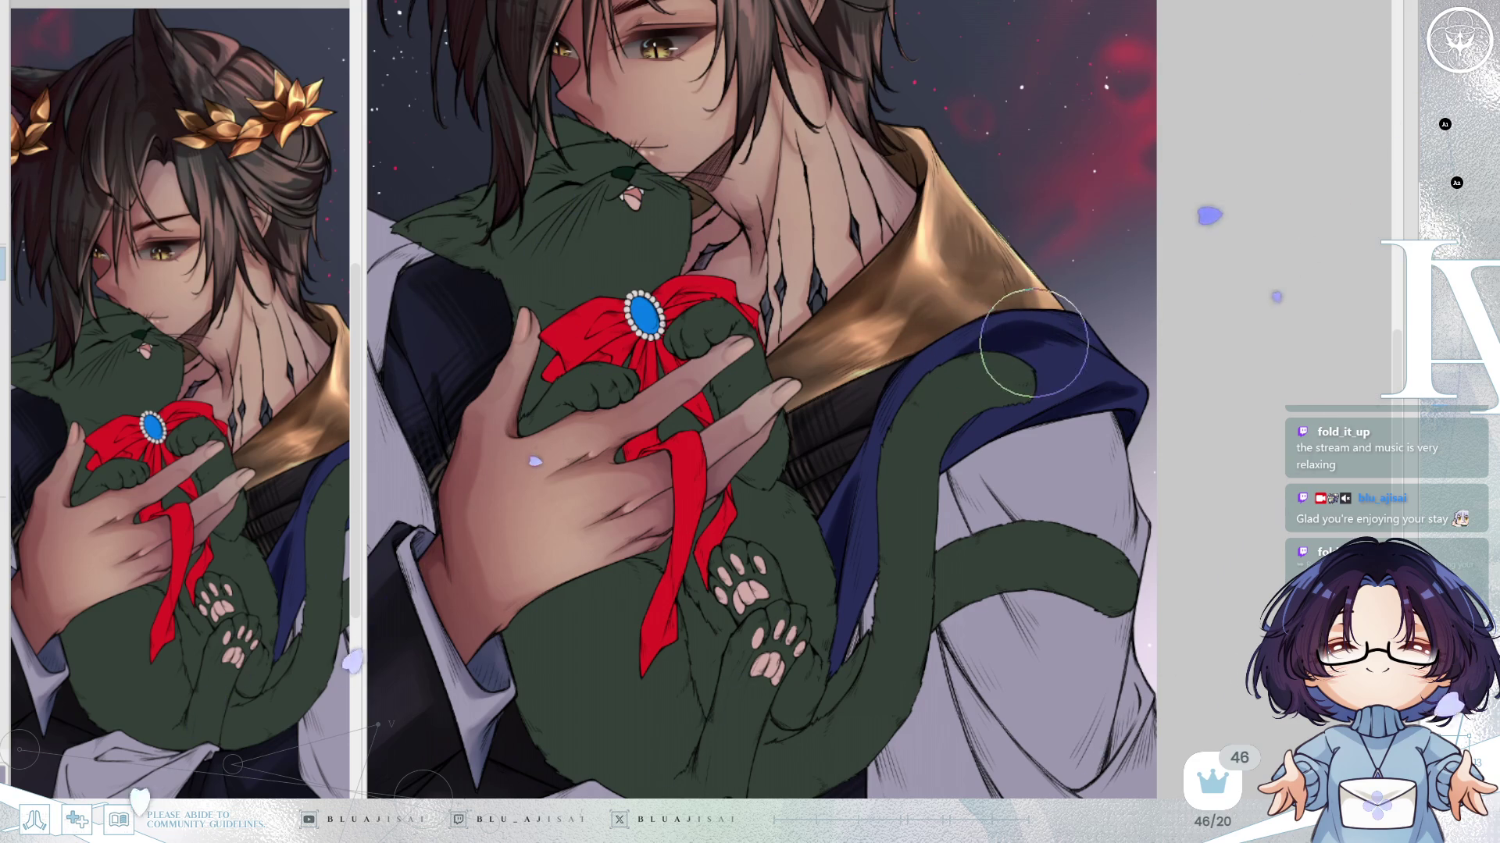
mouse_move(969, 377)
left_mouse_down()
mouse_move(935, 246)
mouse_move(910, 227)
mouse_move(920, 242)
mouse_move(887, 284)
mouse_move(933, 212)
mouse_move(911, 346)
left_mouse_up()
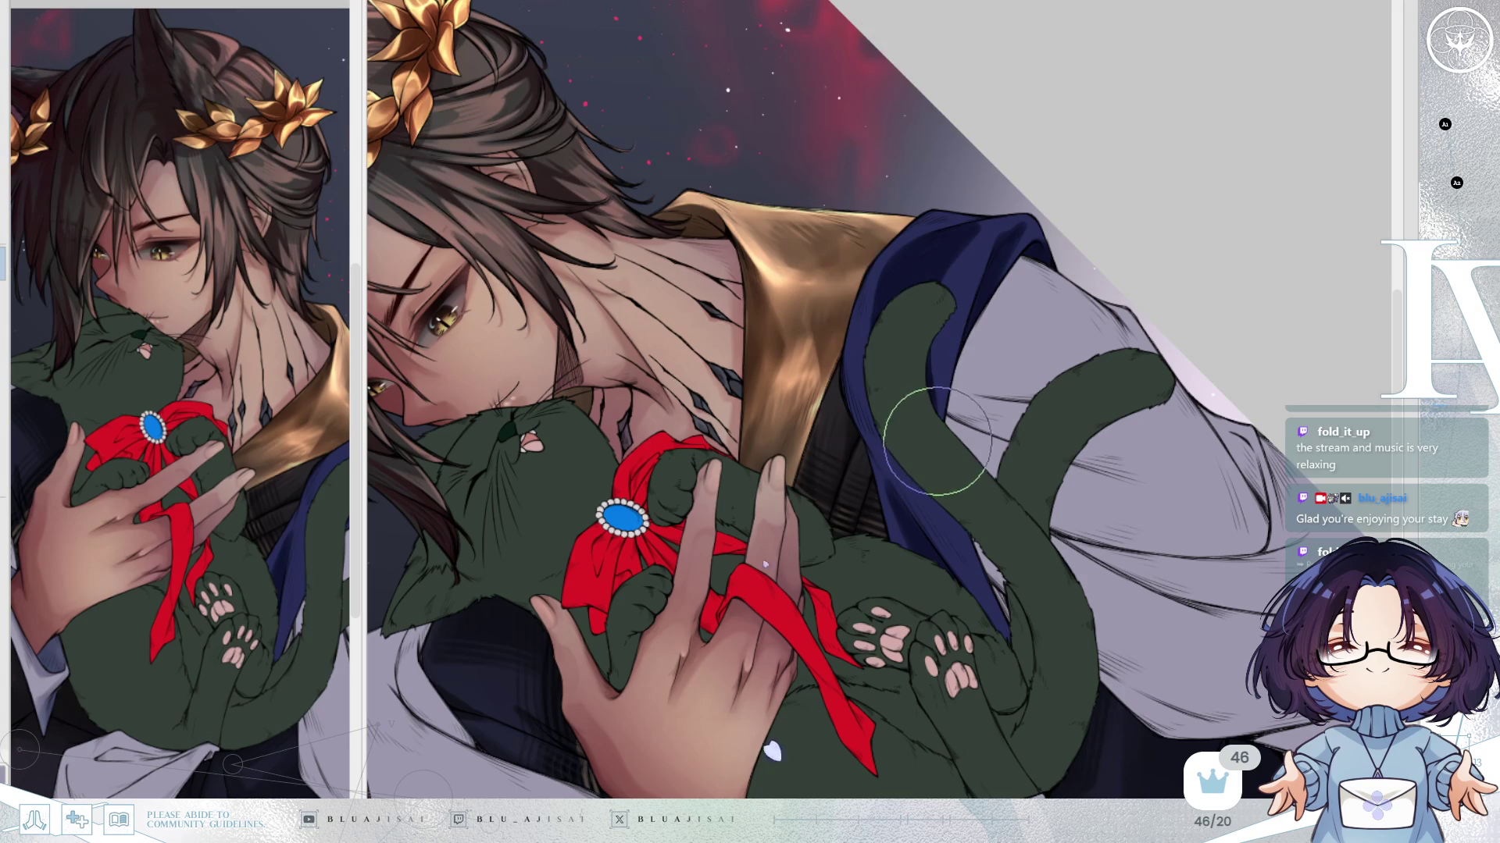
mouse_move(938, 260)
left_mouse_down()
mouse_move(1154, 261)
mouse_move(1145, 134)
mouse_move(1127, 323)
mouse_move(1155, 241)
left_mouse_up()
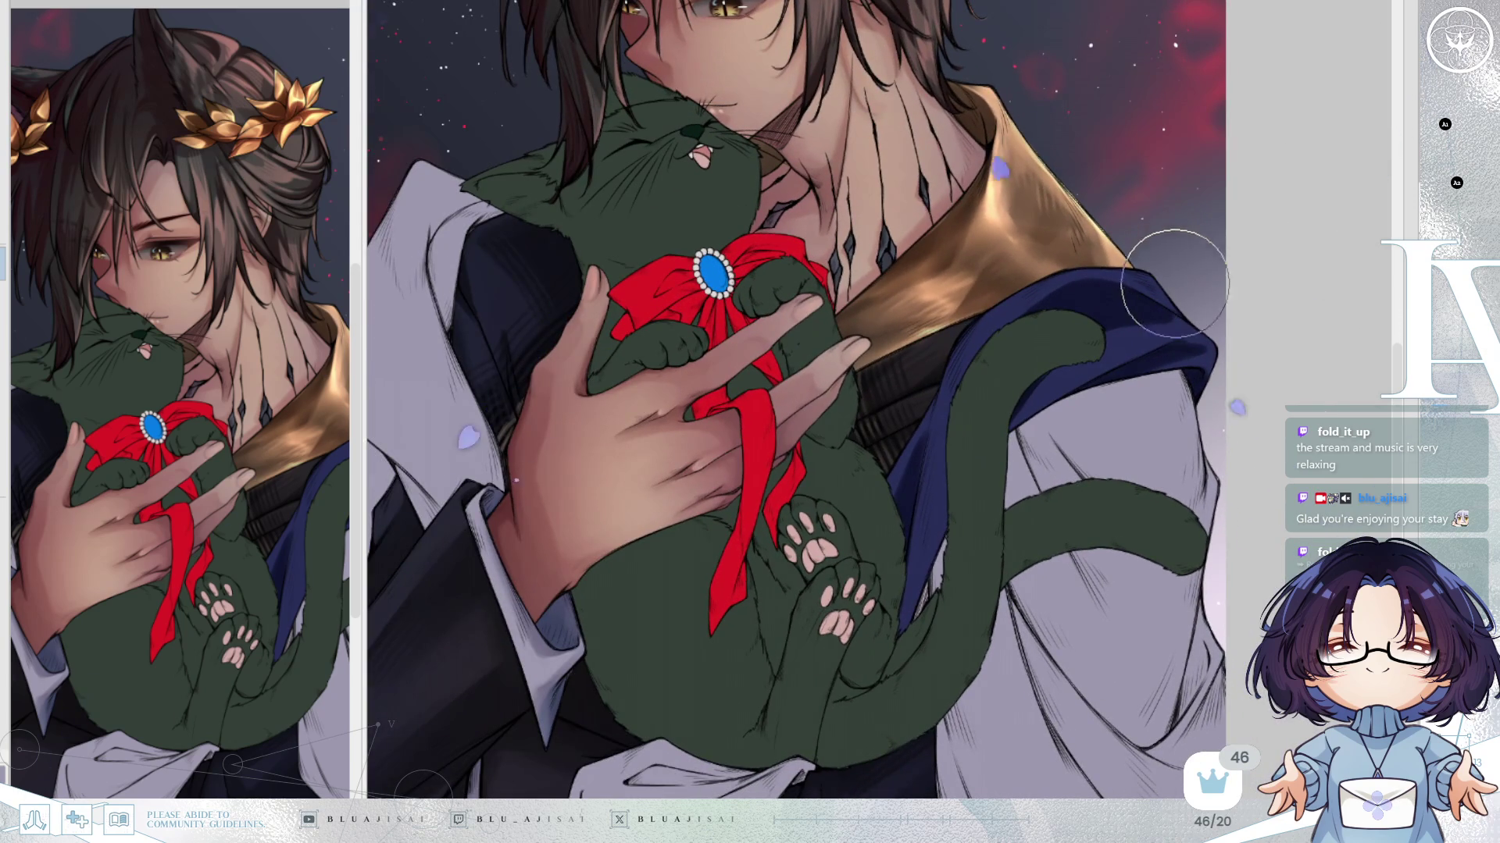
Thicken and refine the upper left edge of the cat's tail in dark green.
left_click_drag(1005, 503, 1007, 539)
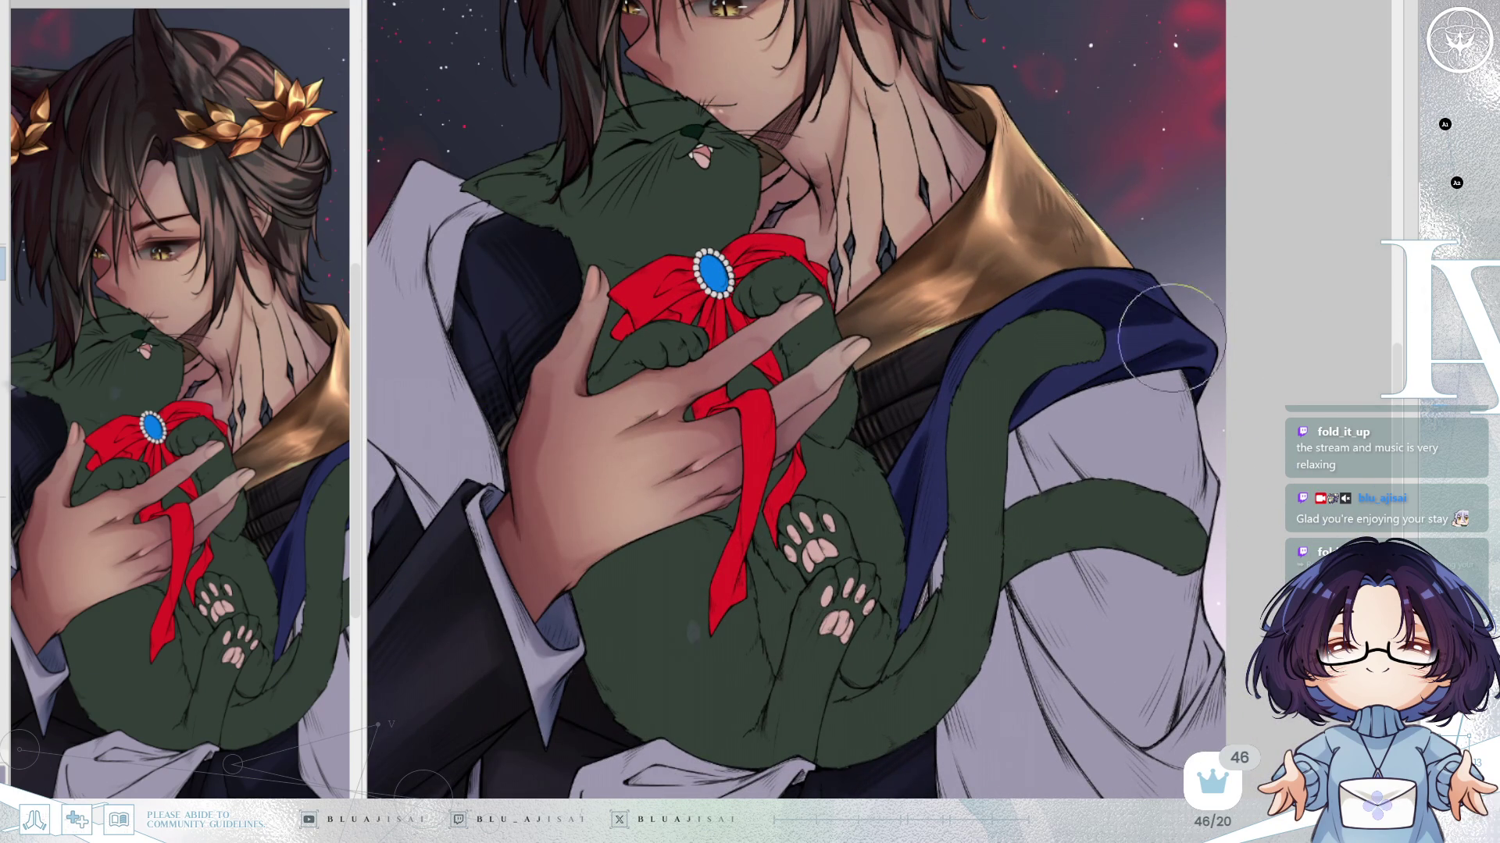
left_click_drag(1132, 258, 1109, 251)
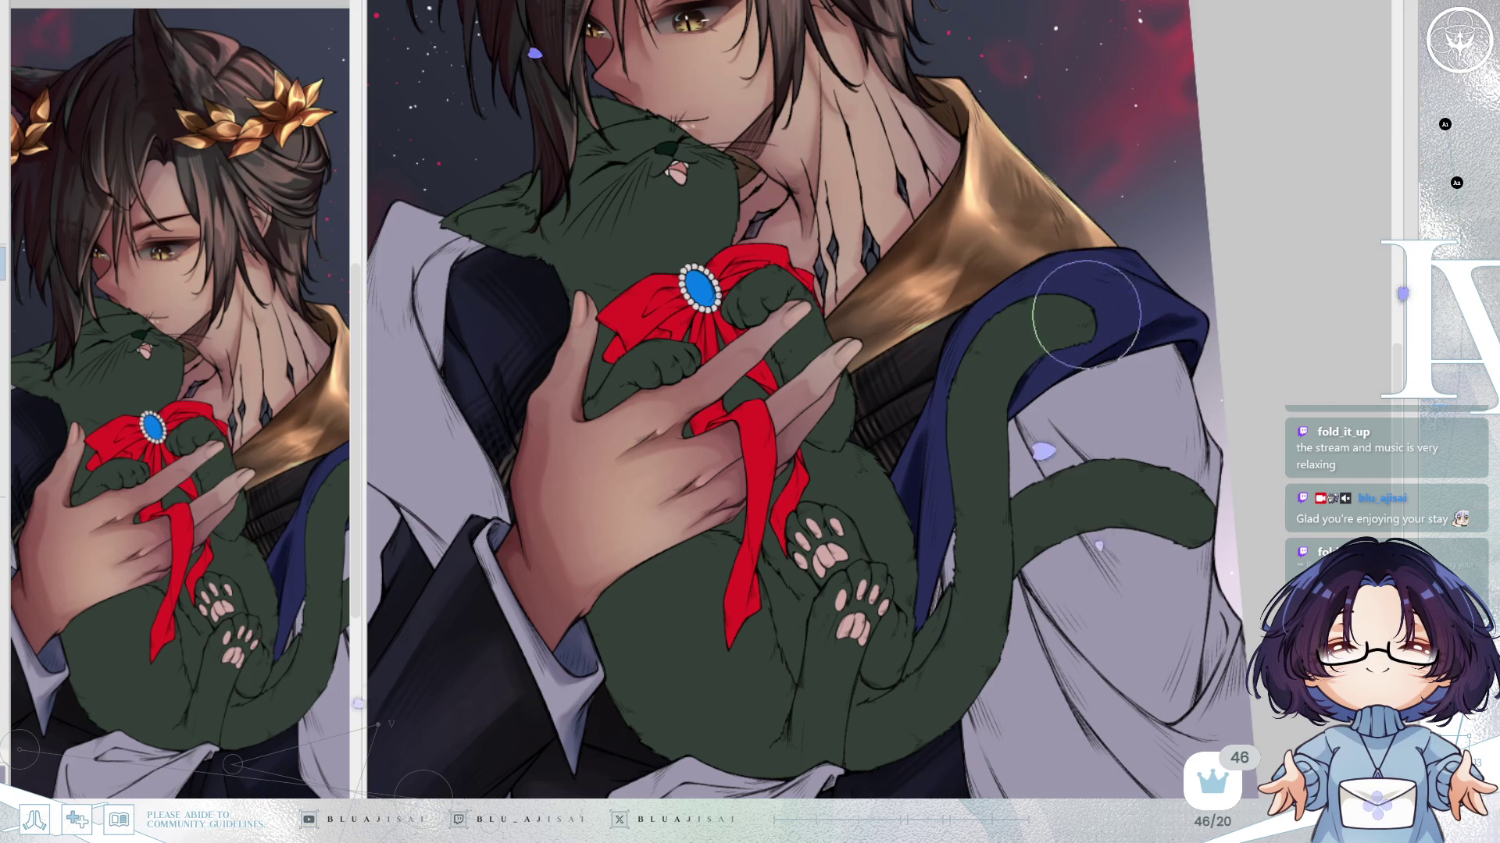
left_click_drag(1049, 337, 1004, 418)
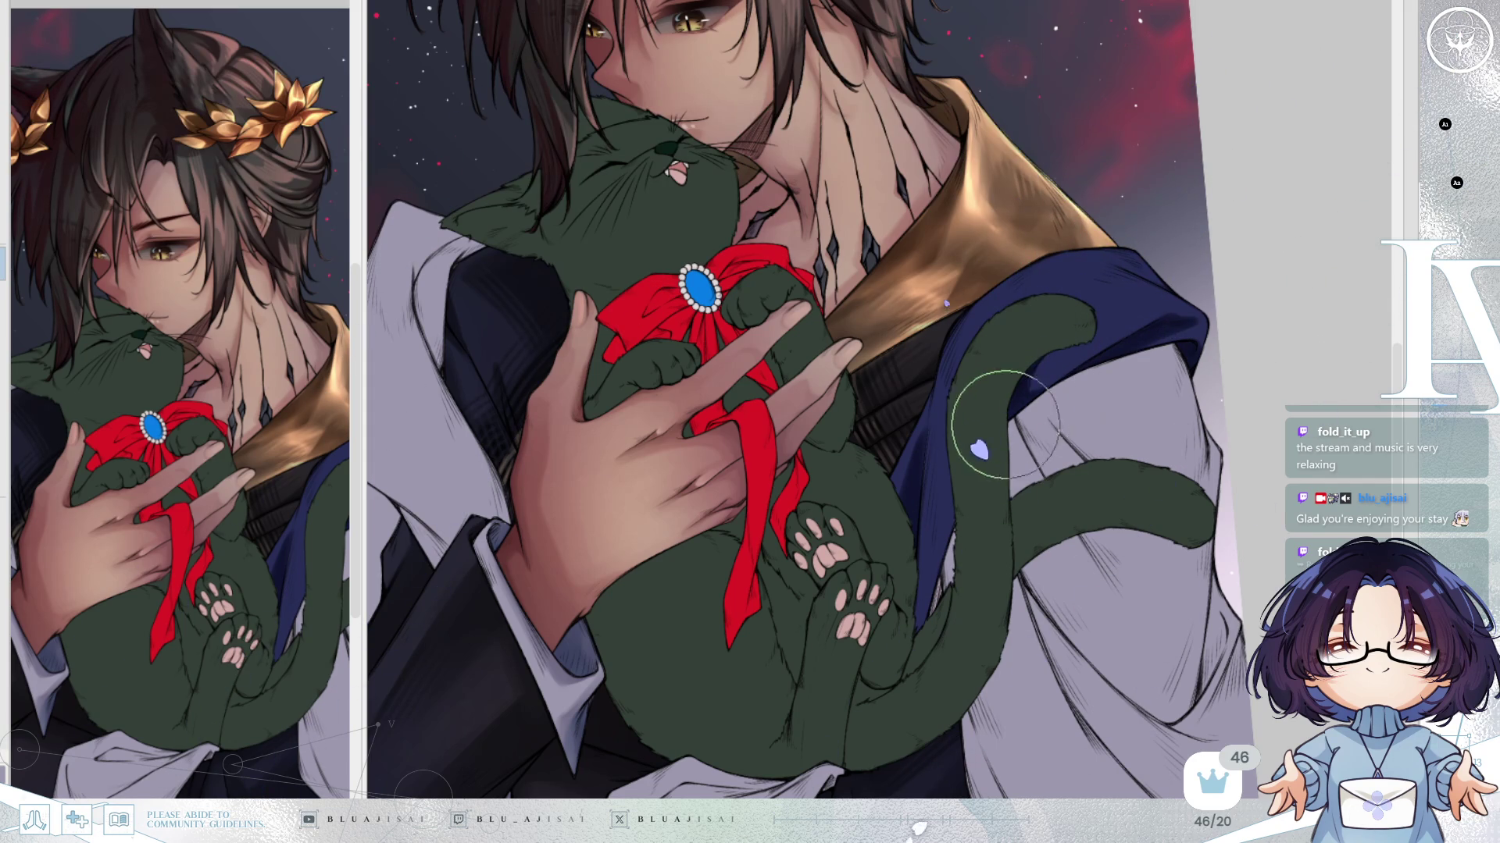
mouse_move(1019, 297)
left_mouse_down()
mouse_move(971, 351)
mouse_move(1004, 301)
mouse_move(971, 335)
mouse_move(928, 617)
mouse_move(952, 528)
left_mouse_up()
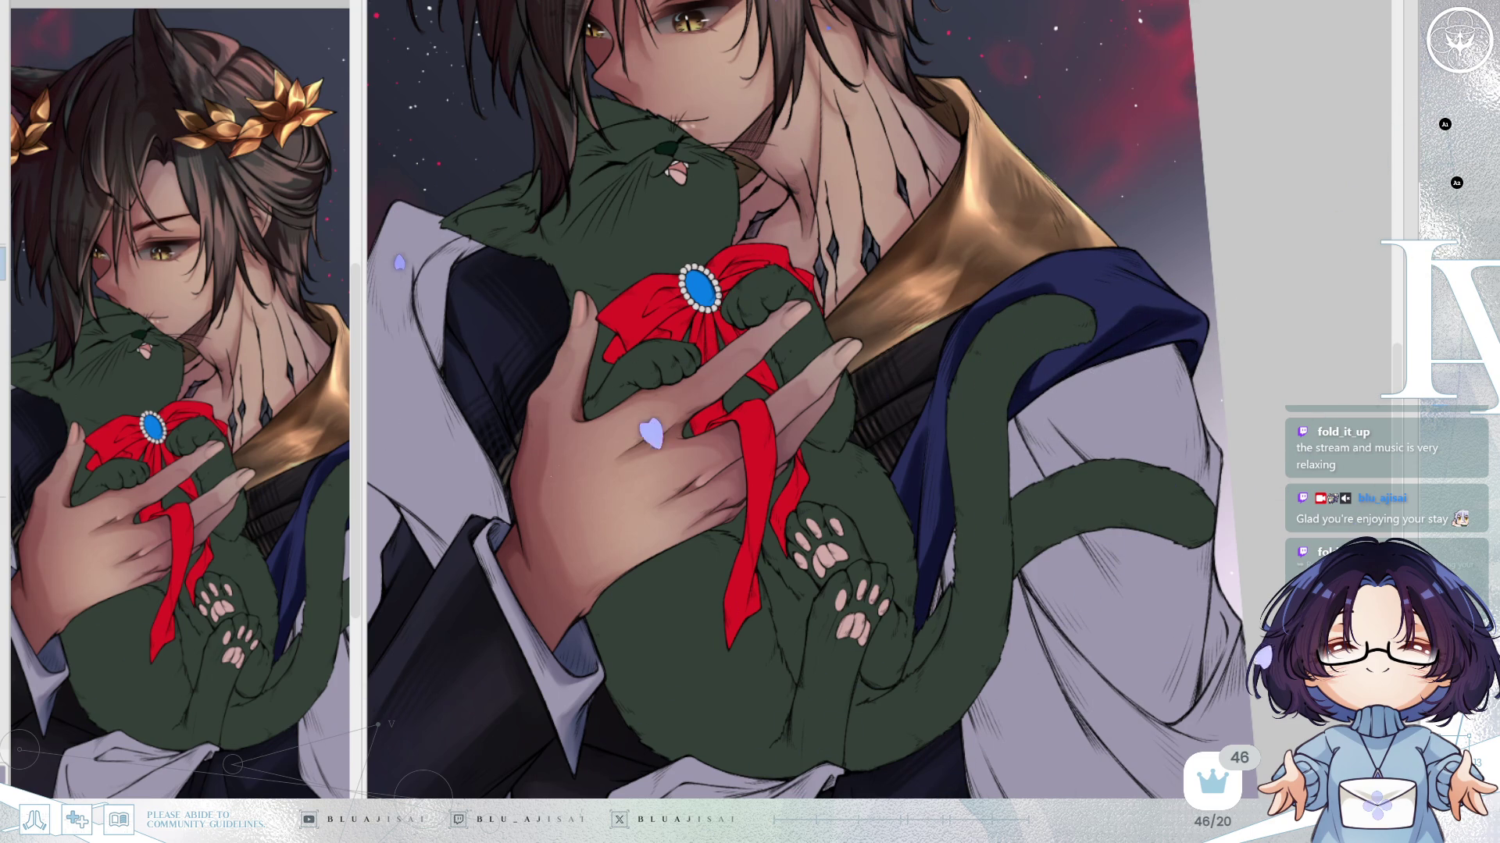
scroll(898, 471, "up", 2)
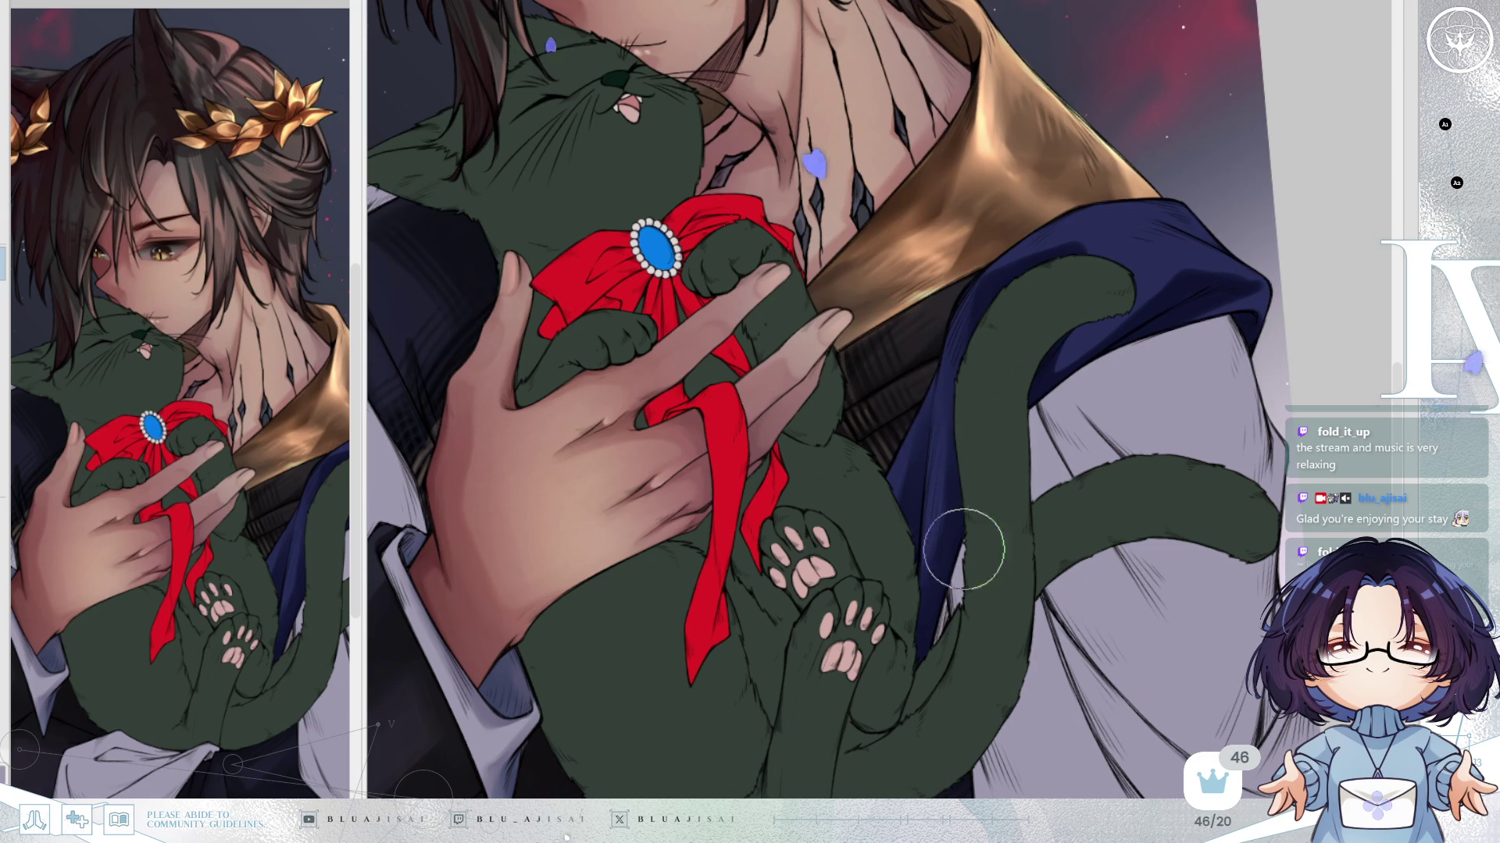
scroll(952, 575, "up", 1)
Widen the blue cloth edge beside the tail and rotate the view toward the lower sleeve.
left_click_drag(954, 568, 943, 301)
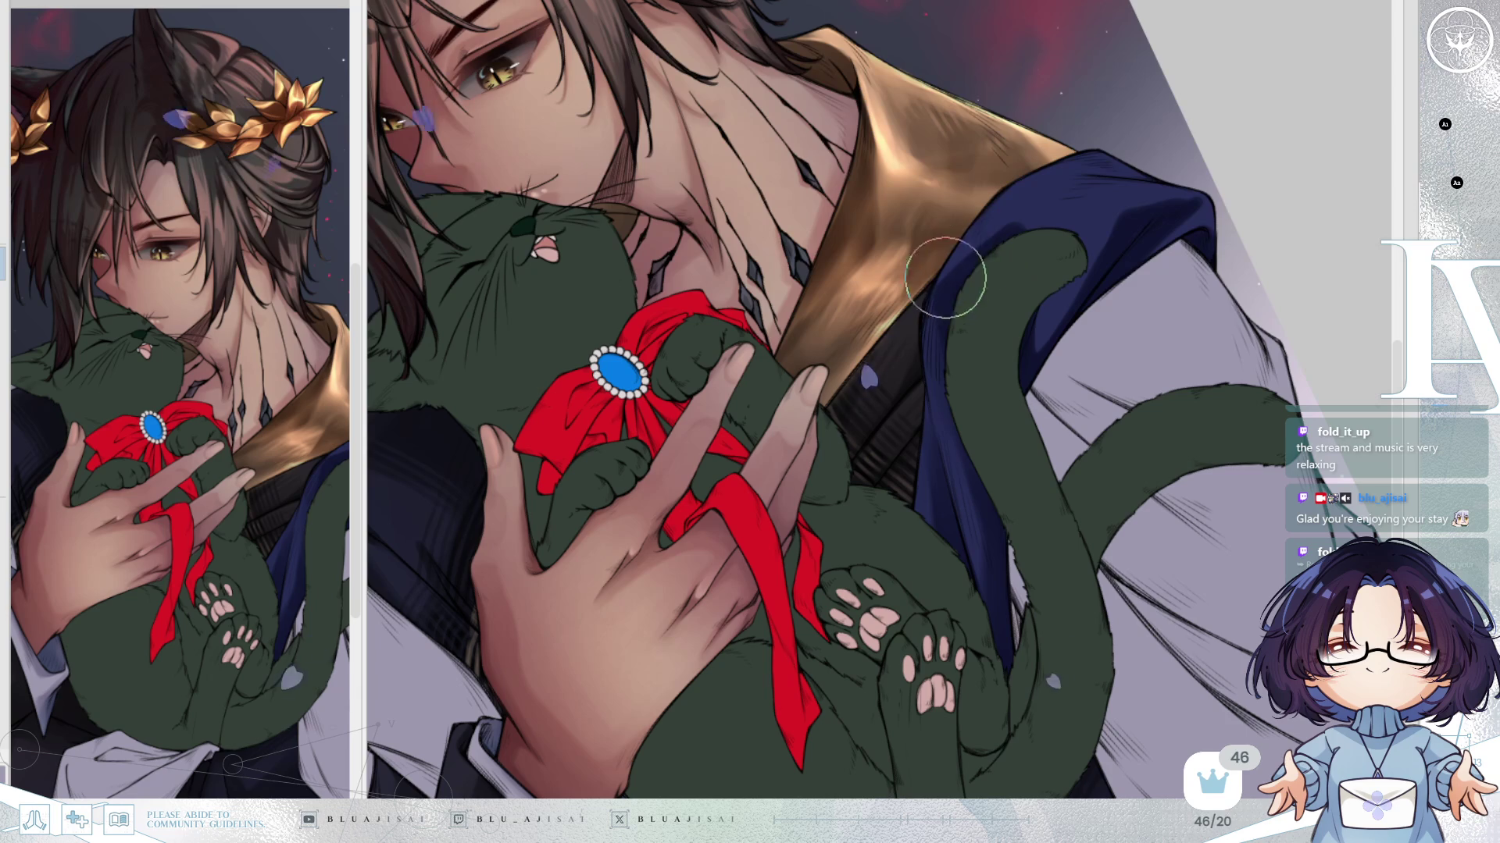
mouse_move(927, 279)
left_mouse_down()
mouse_move(961, 235)
mouse_move(944, 375)
mouse_move(929, 288)
left_mouse_up()
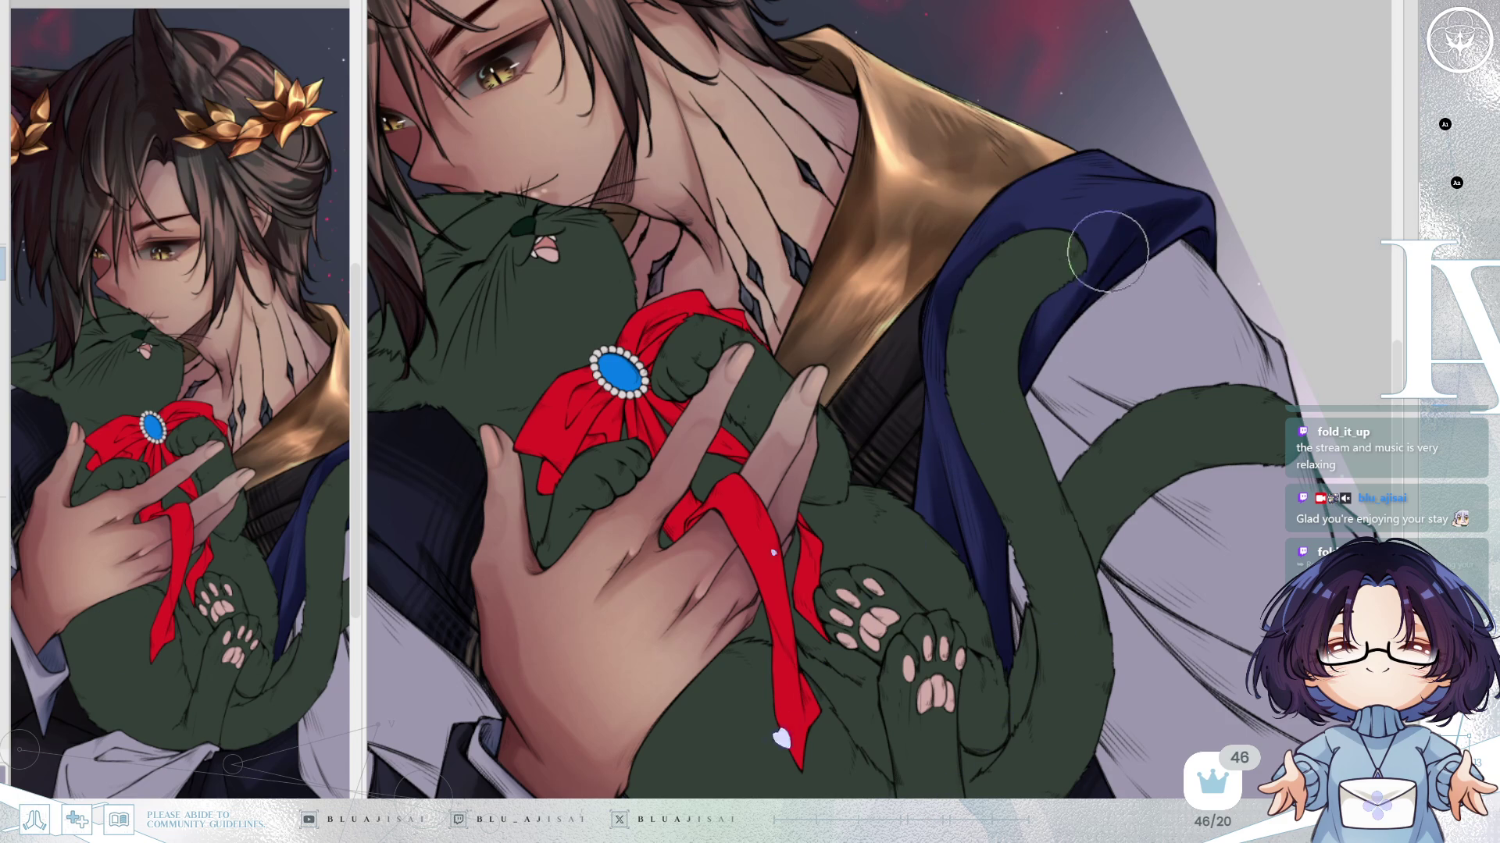
key("minus")
key("minus")
key("minus")
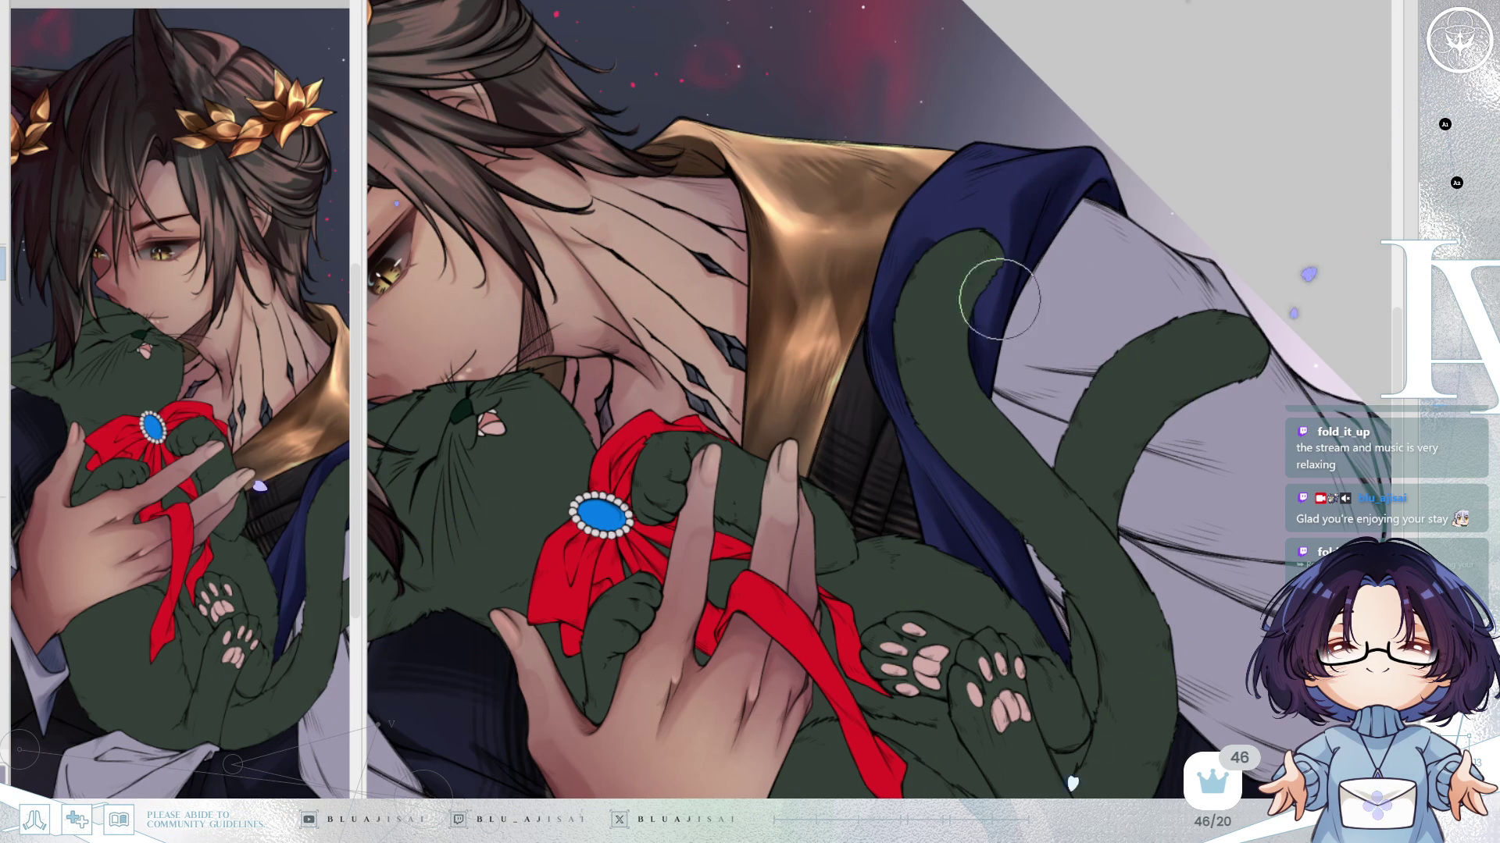
left_click_drag(1073, 329, 1151, 319)
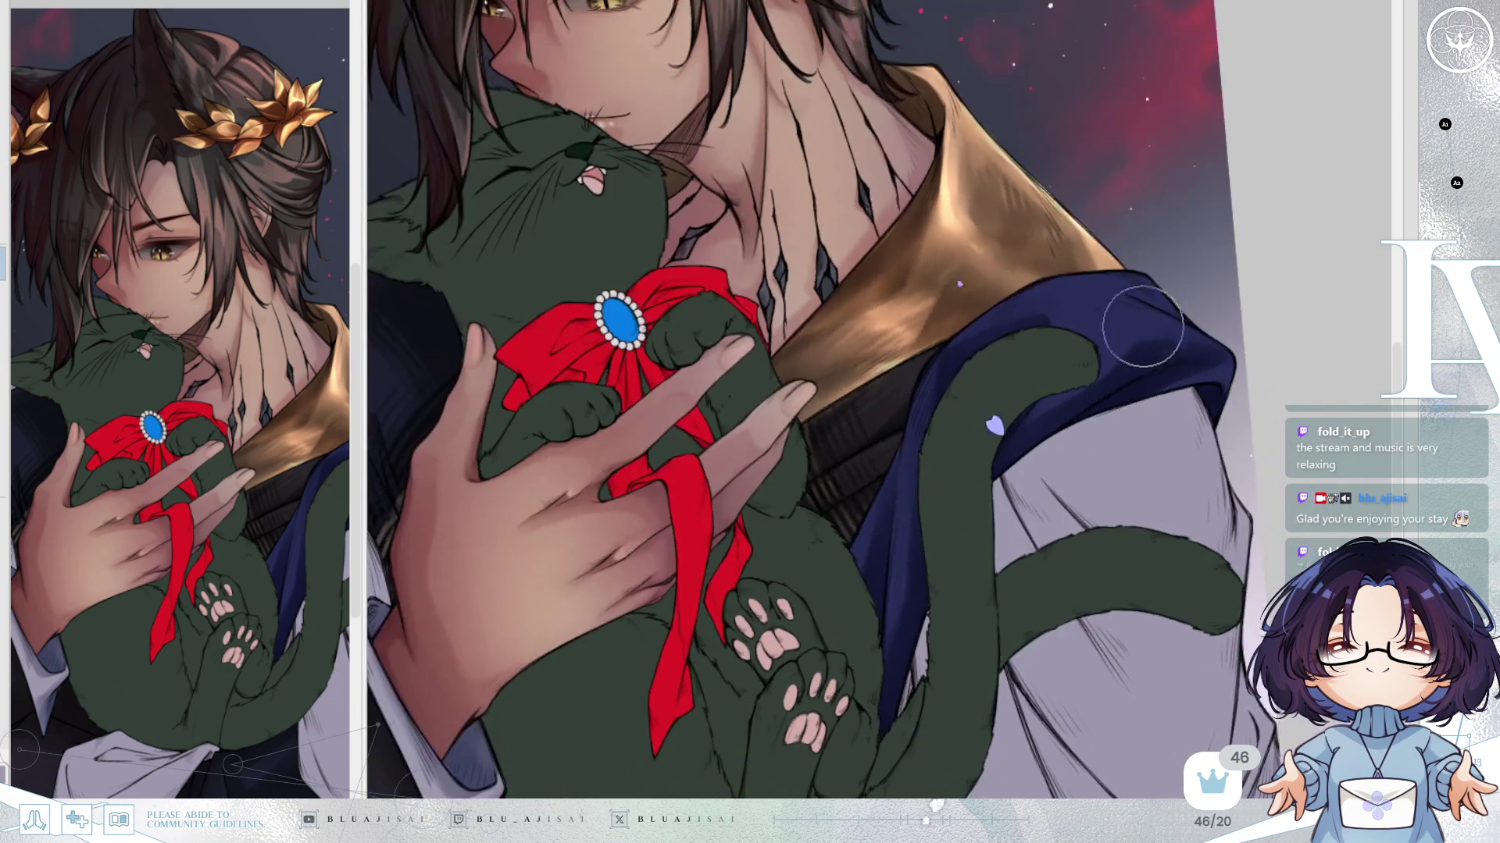
left_click_drag(1094, 234, 1104, 217)
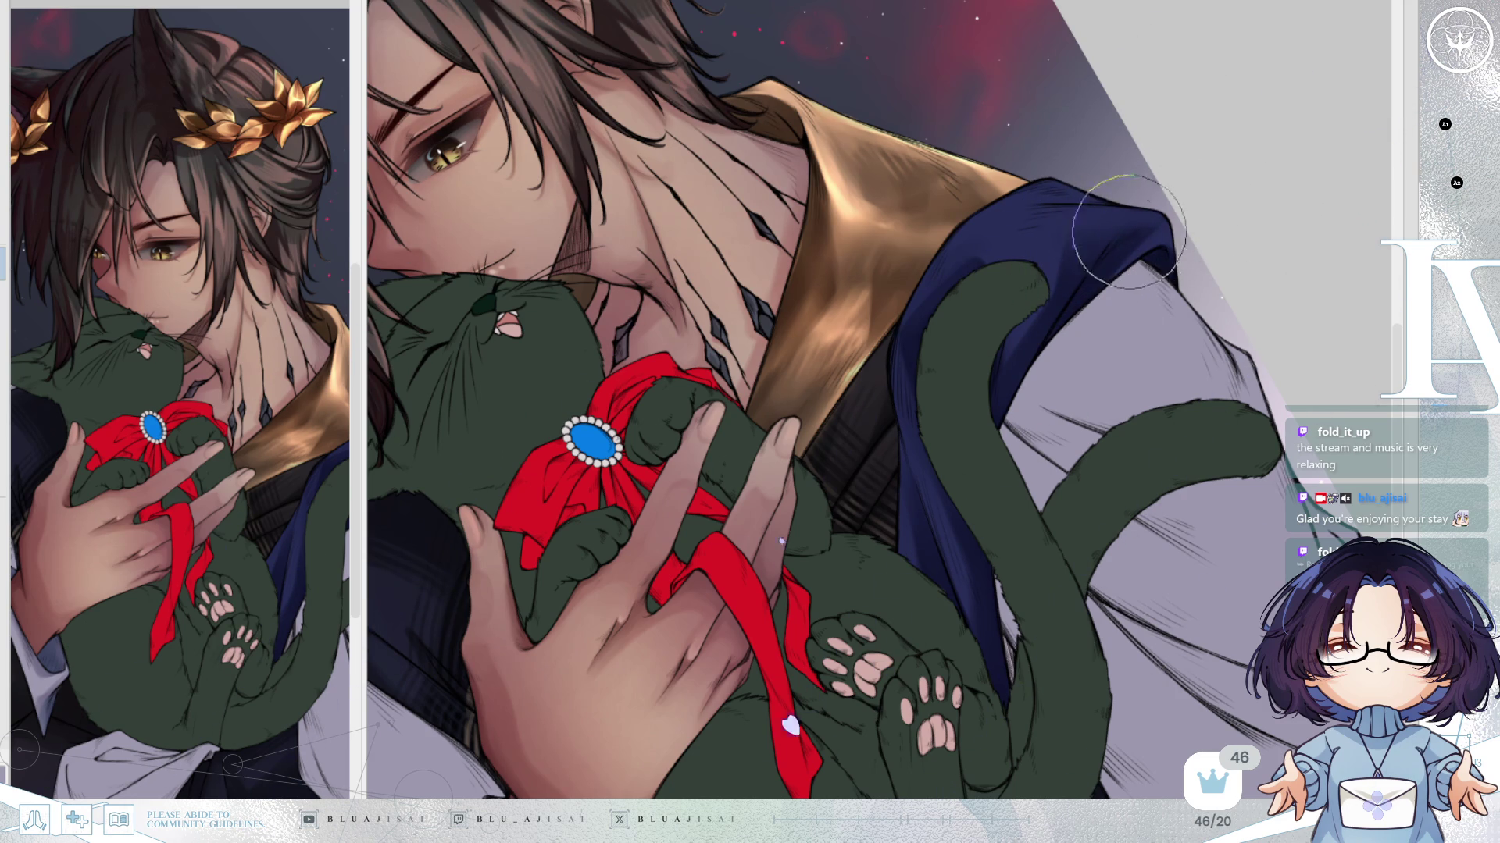
scroll(1119, 531, "down", 4)
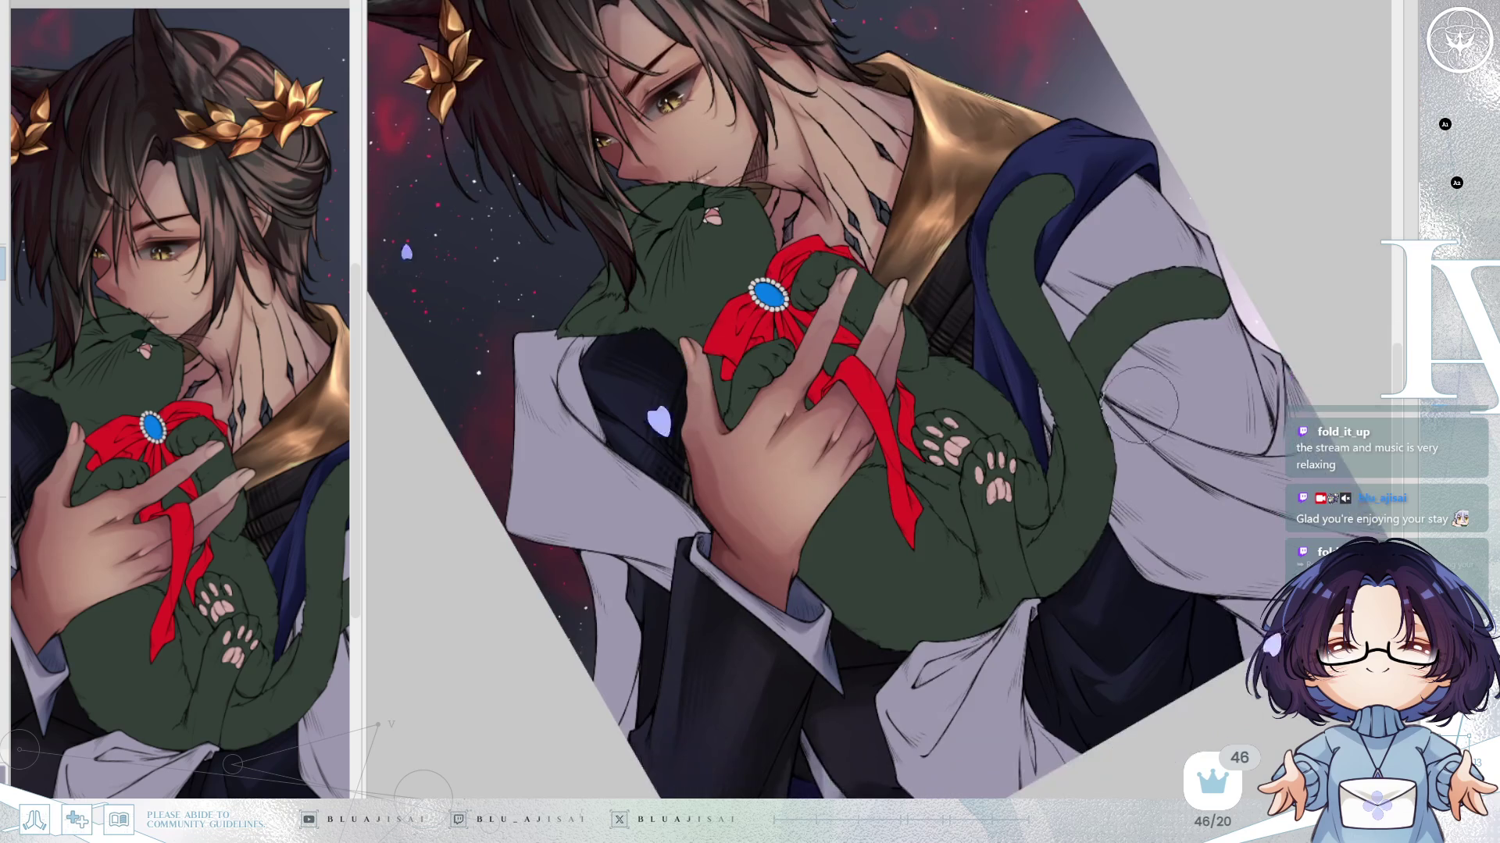
scroll(1054, 314, "up", 2)
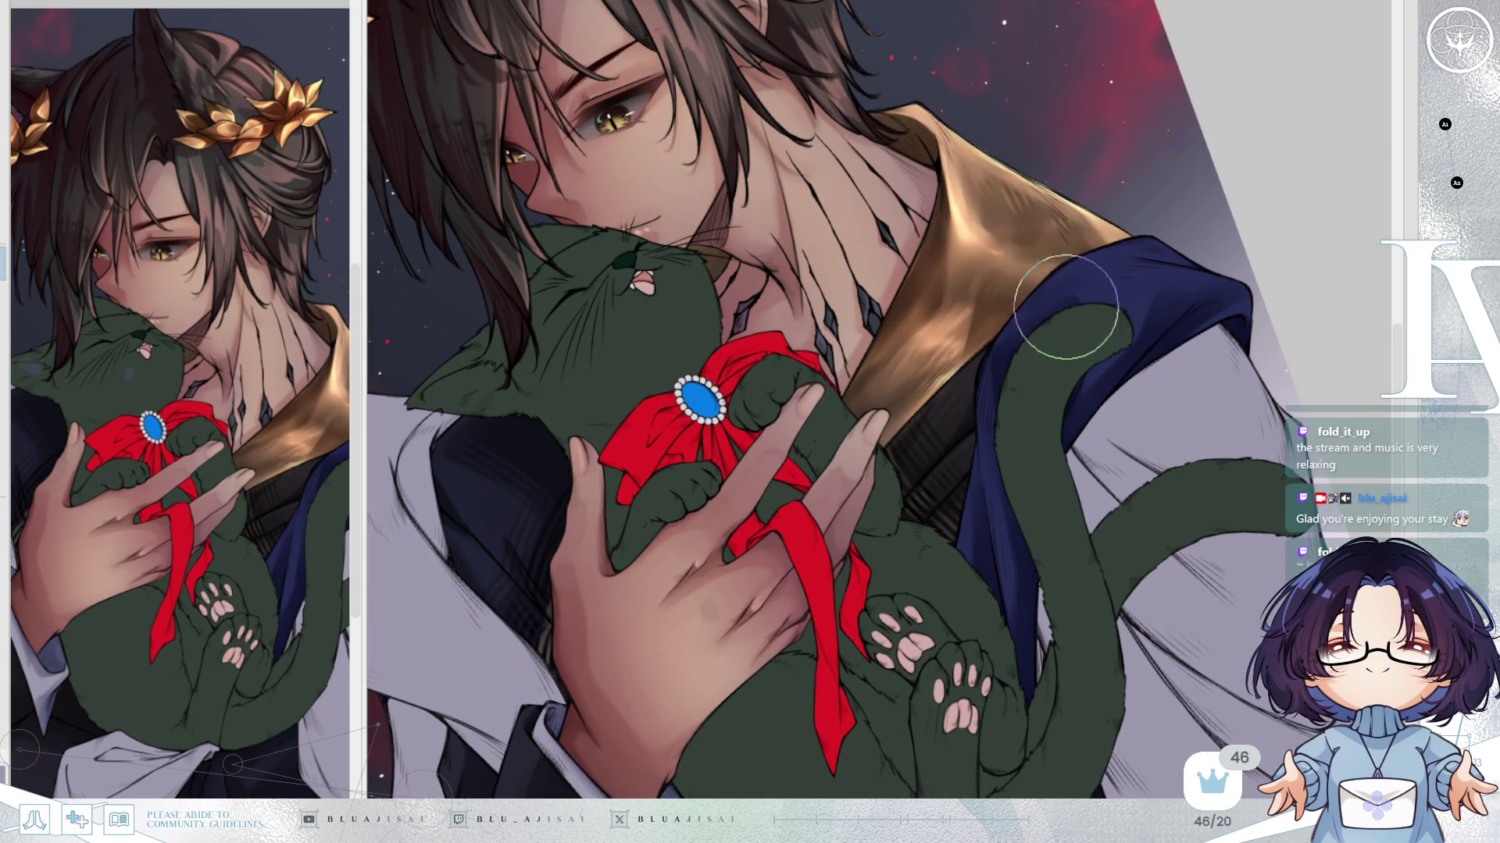
scroll(1015, 328, "down", 3)
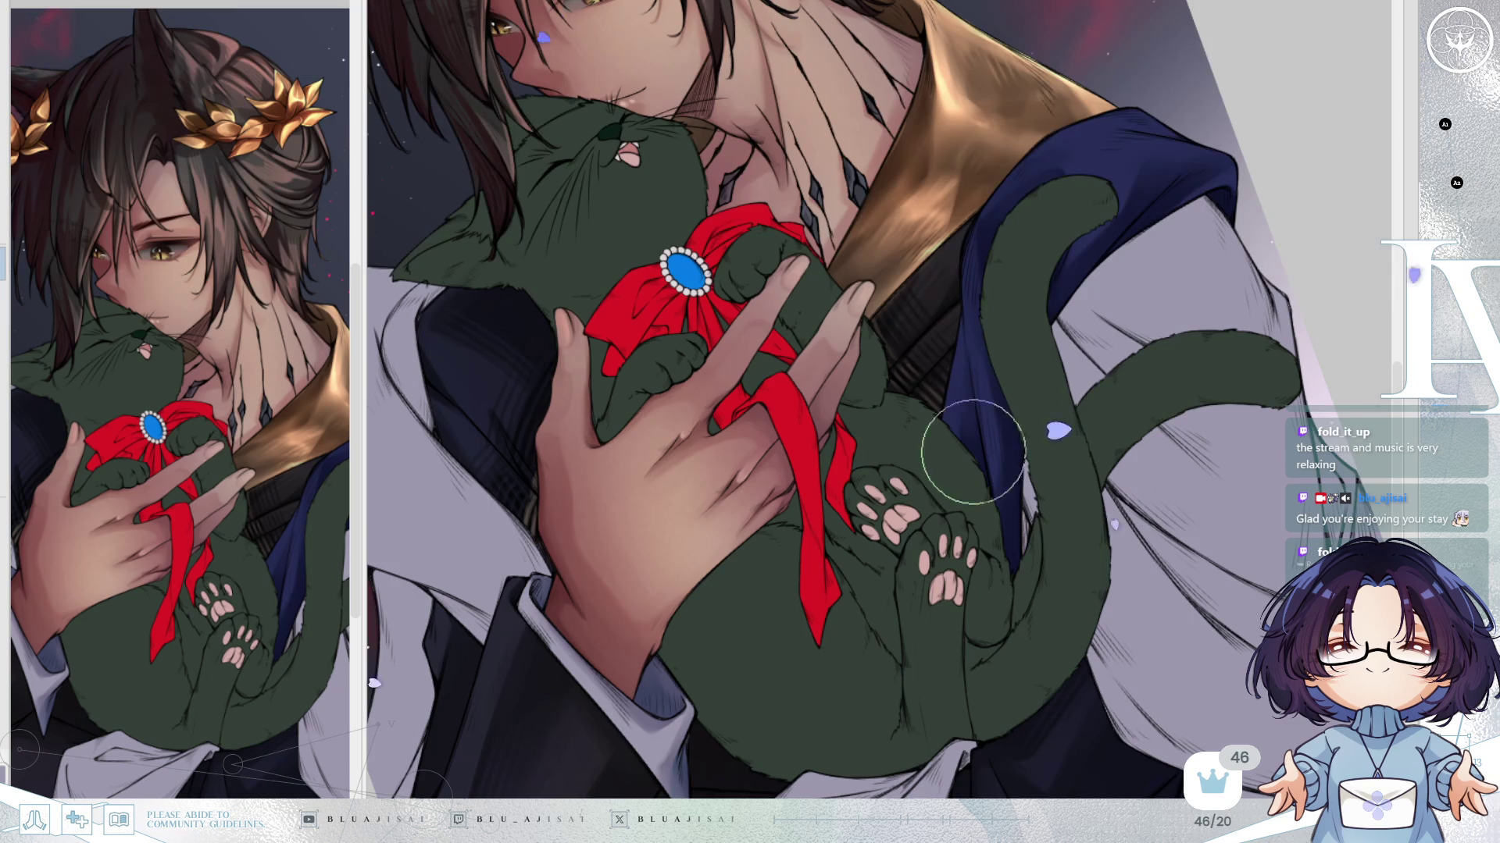
mouse_move(997, 495)
left_mouse_down()
mouse_move(977, 549)
mouse_move(749, 569)
mouse_move(680, 358)
left_mouse_up()
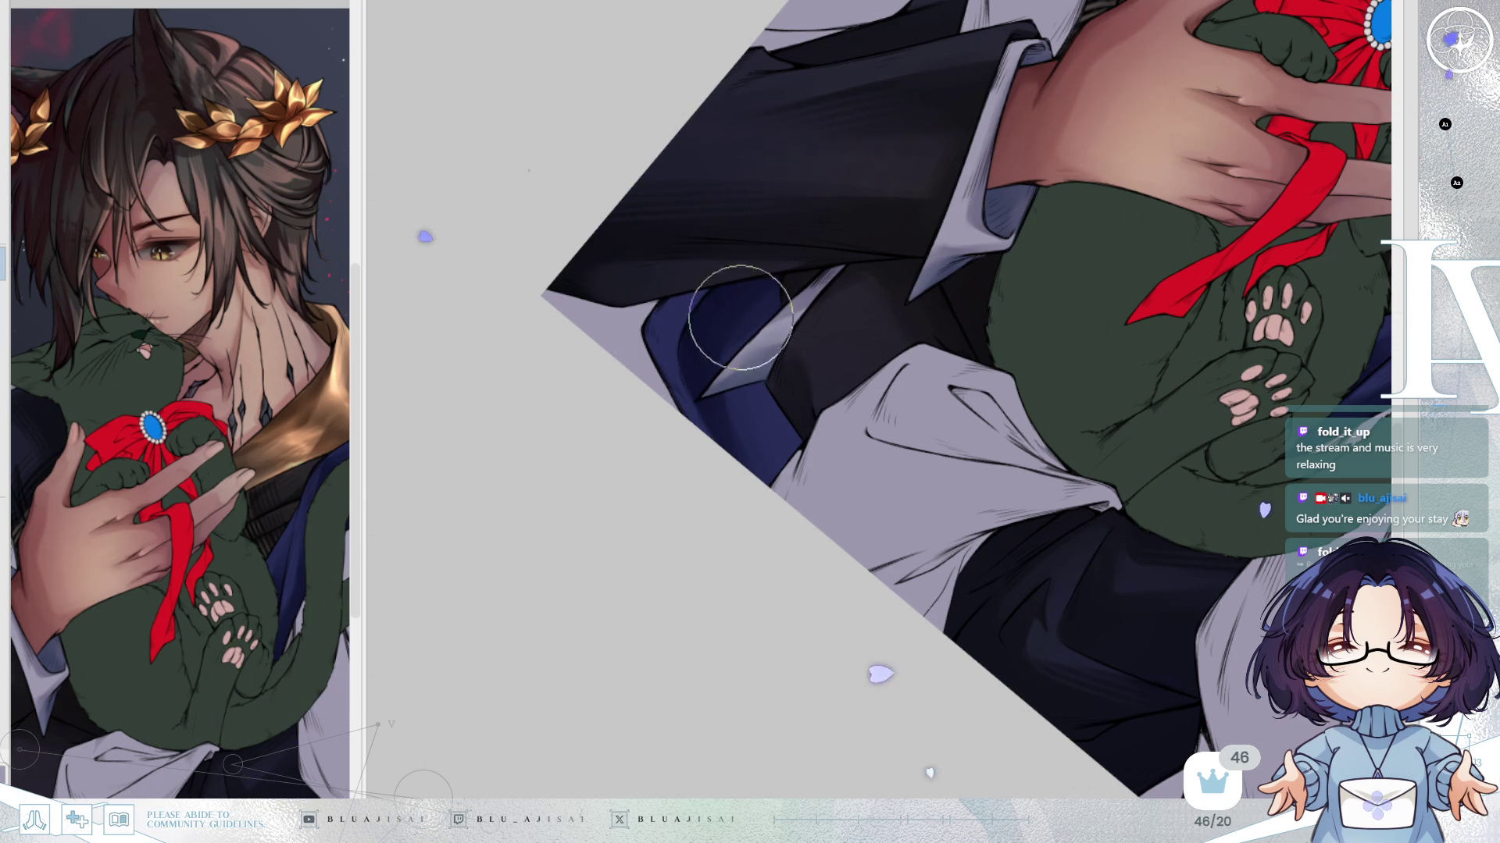
Level the canvas and pan until the man and cat fill the view from head to hips.
mouse_move(1016, 169)
left_mouse_down()
mouse_move(1058, 280)
mouse_move(1047, 244)
mouse_move(984, 312)
mouse_move(1044, 400)
left_mouse_up()
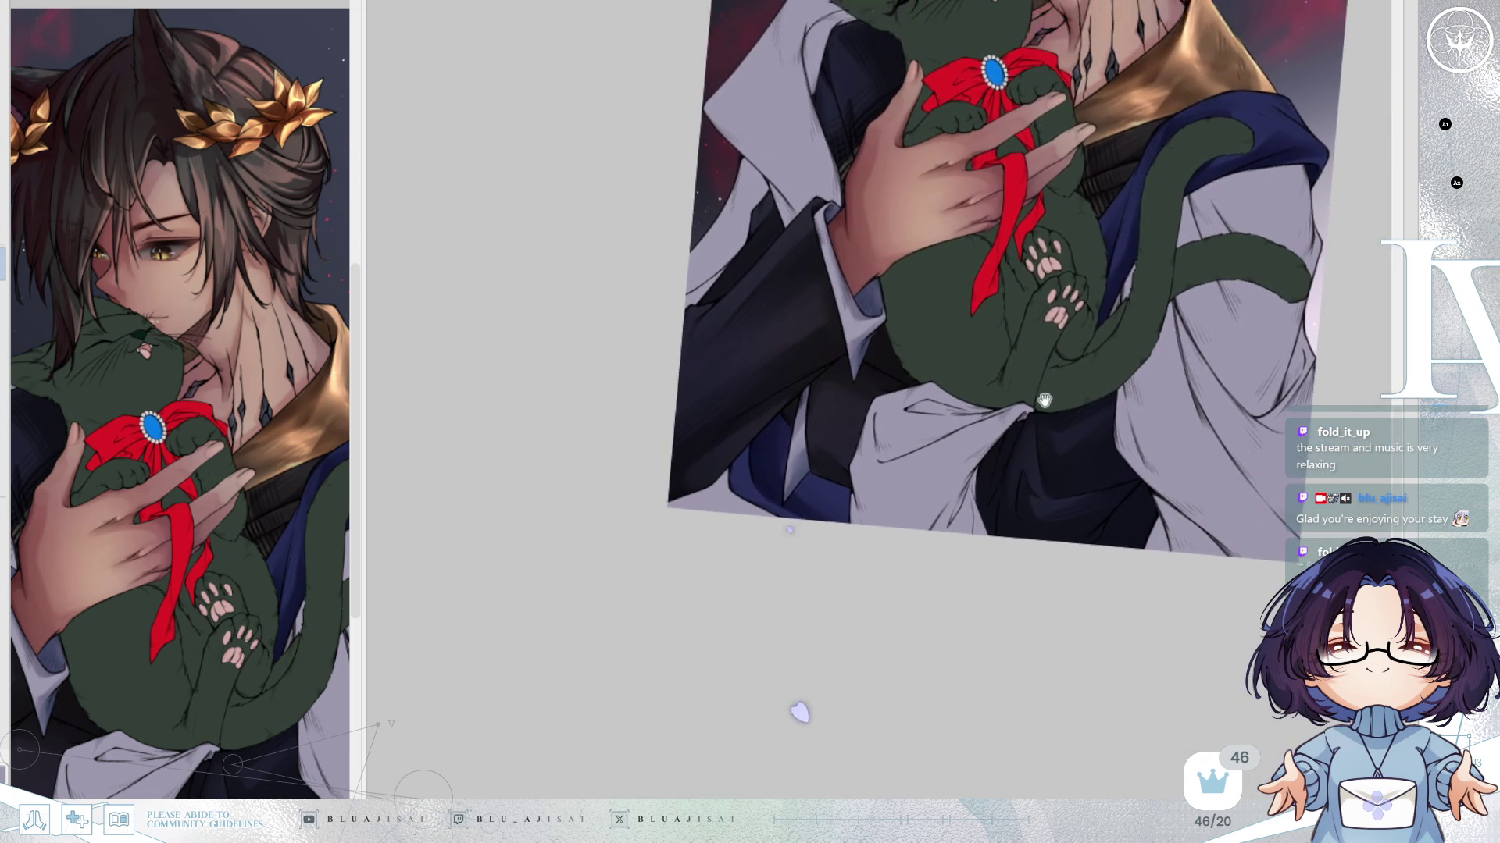
mouse_move(1144, 300)
left_mouse_down()
mouse_move(1124, 316)
mouse_move(1125, 297)
mouse_move(1175, 333)
left_mouse_up()
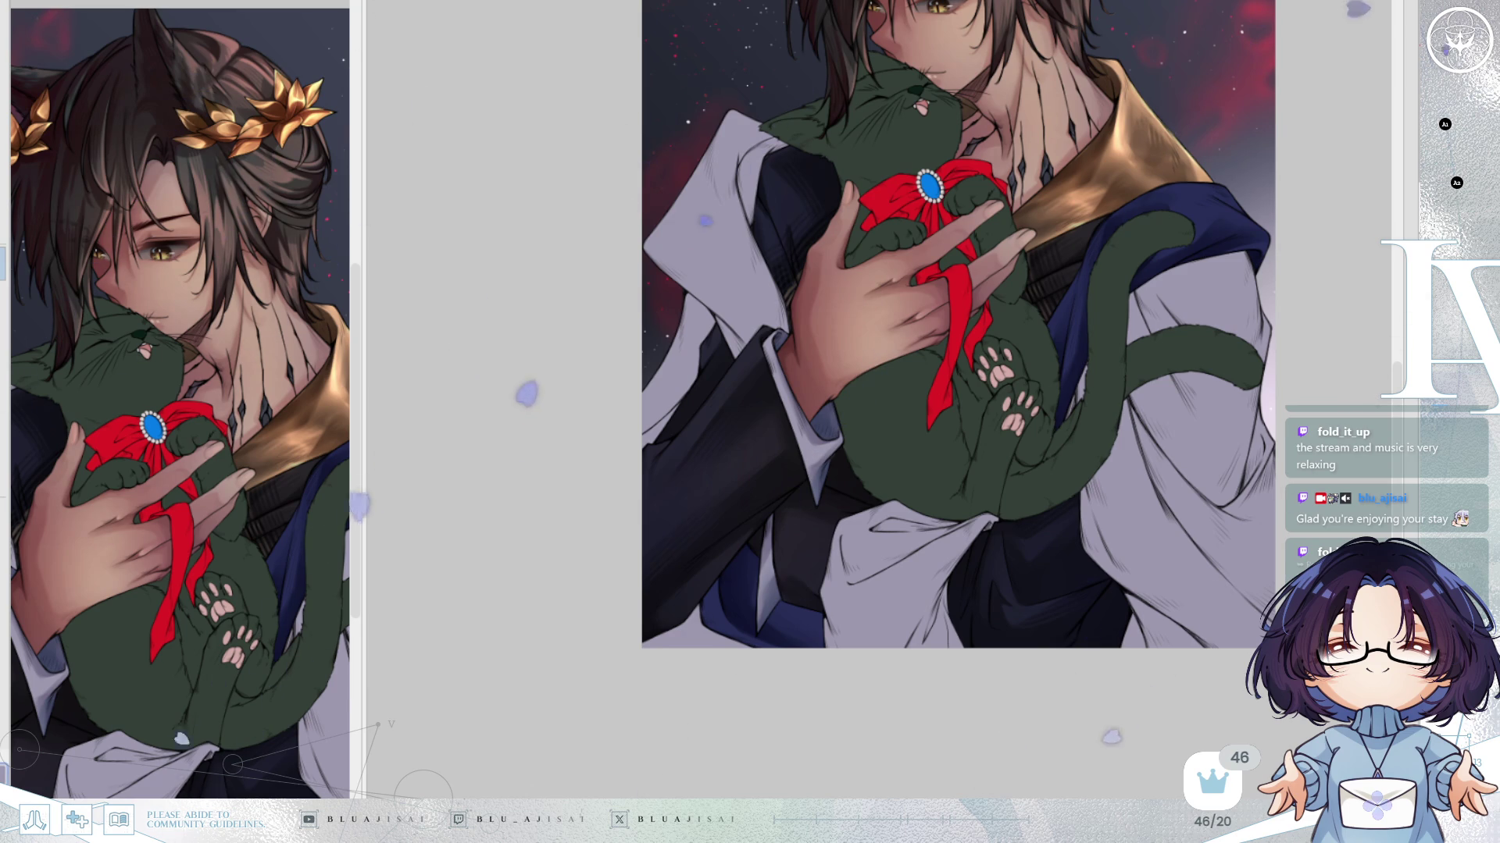
left_click_drag(700, 387, 623, 491)
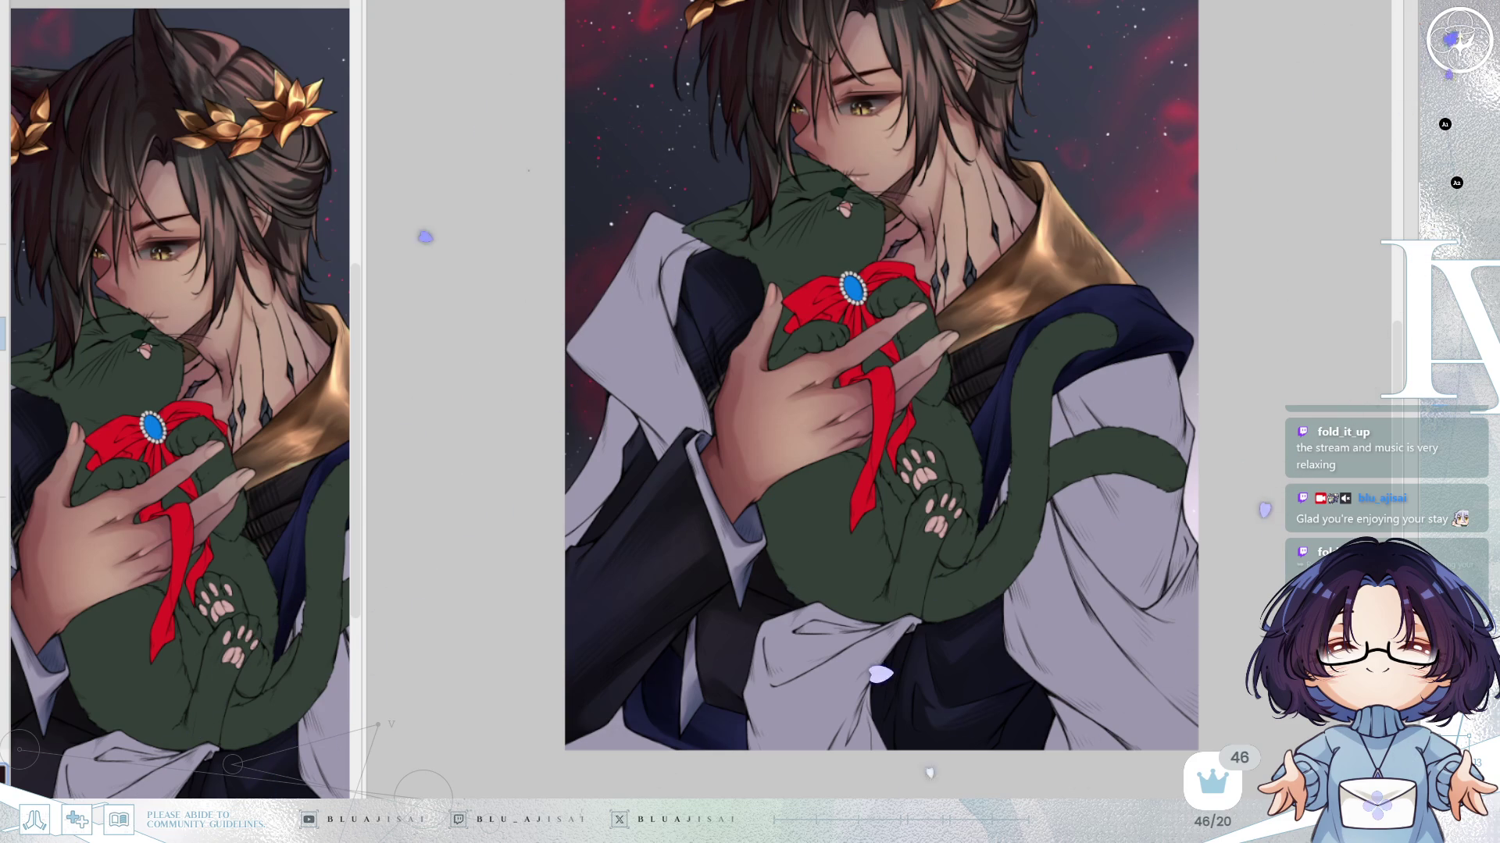
Zoom in and add a lighter blue highlight near the tail tip.
scroll(1195, 415, "up", 3)
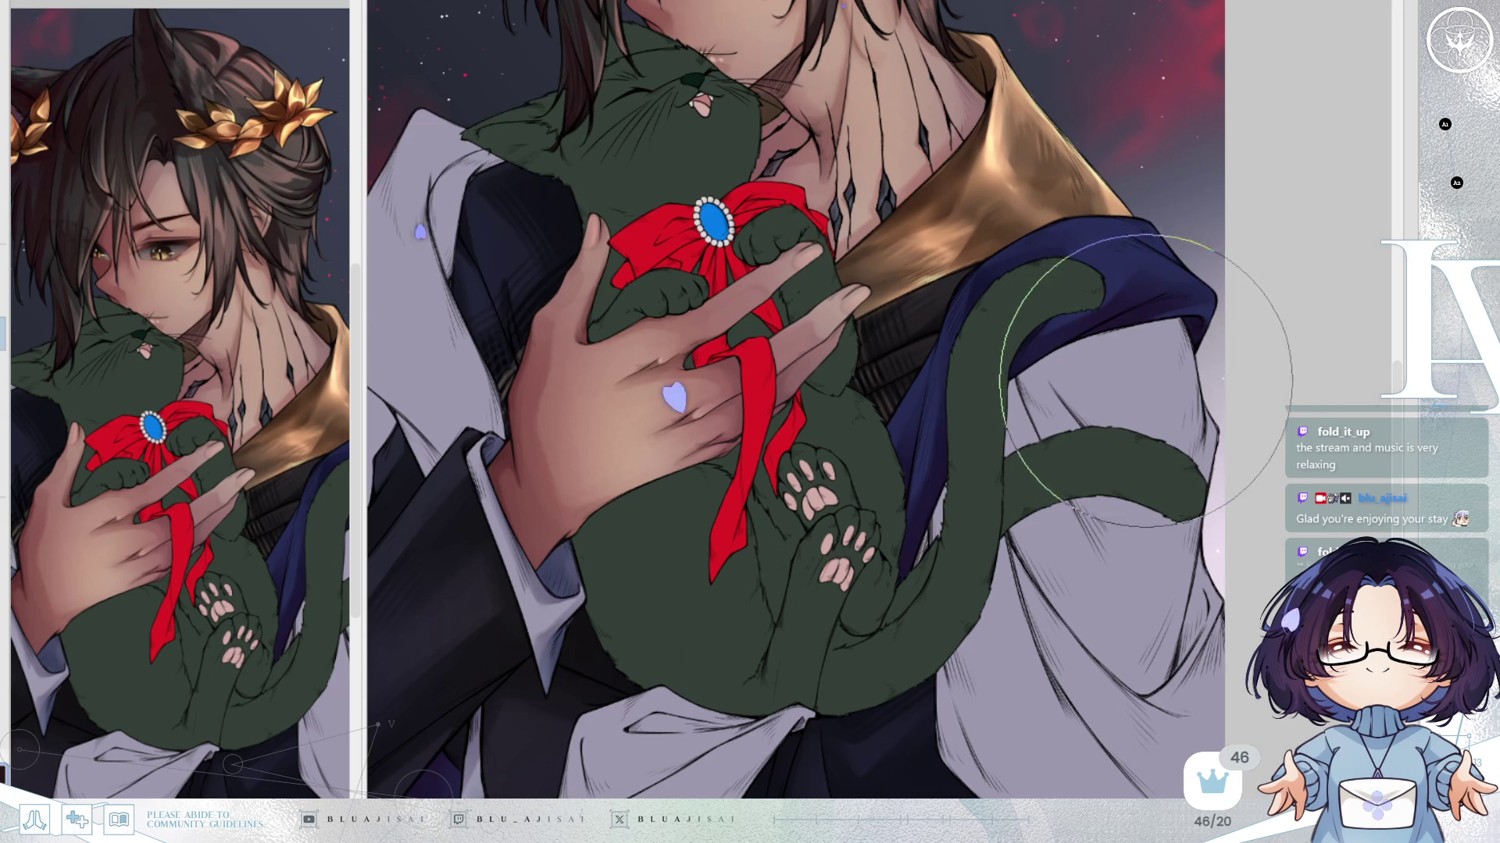
scroll(968, 448, "down", 5)
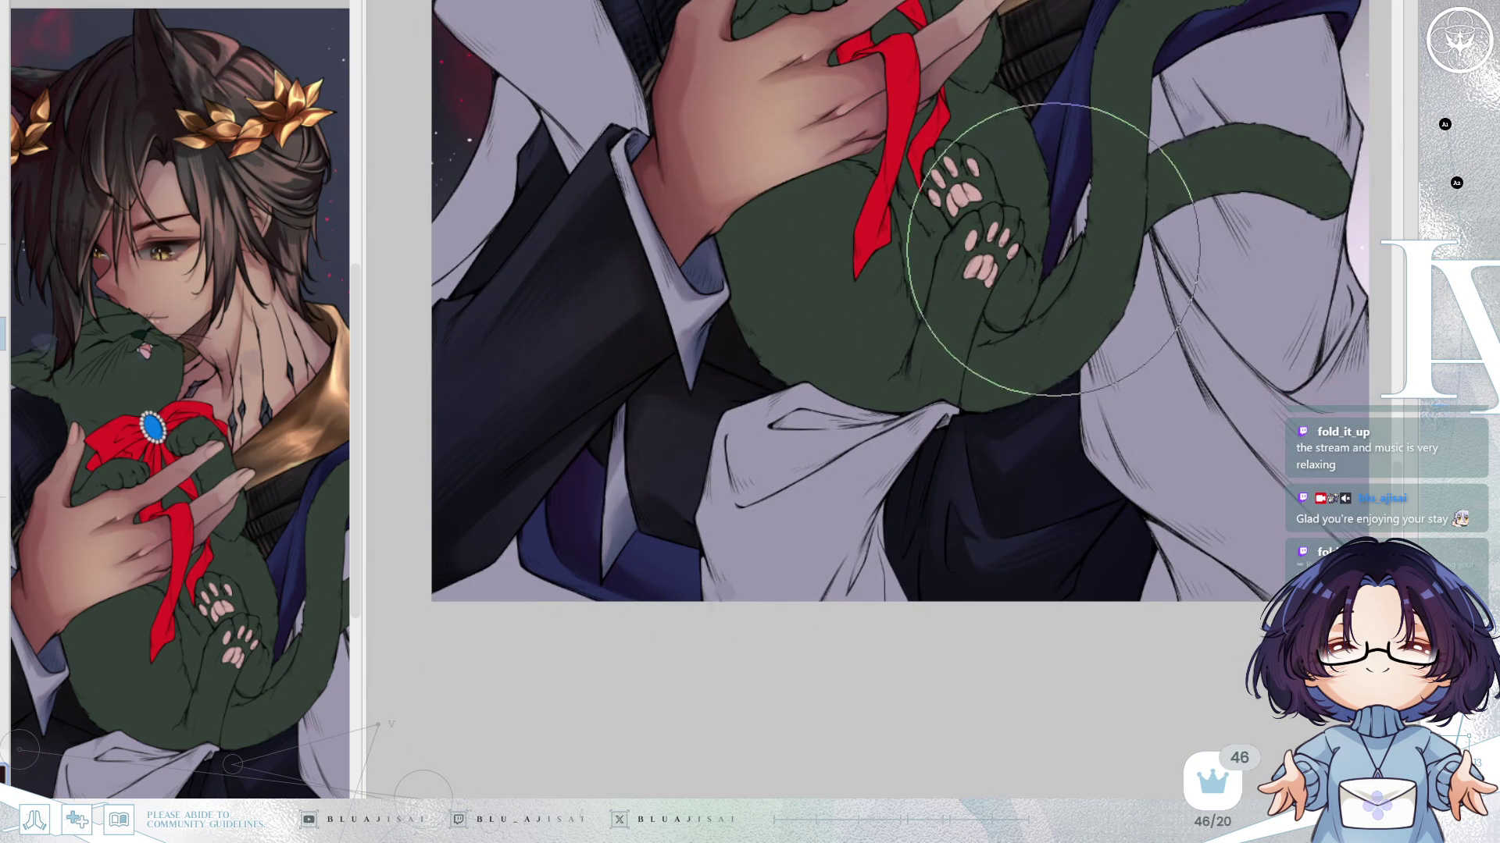
scroll(1051, 250, "up", 4)
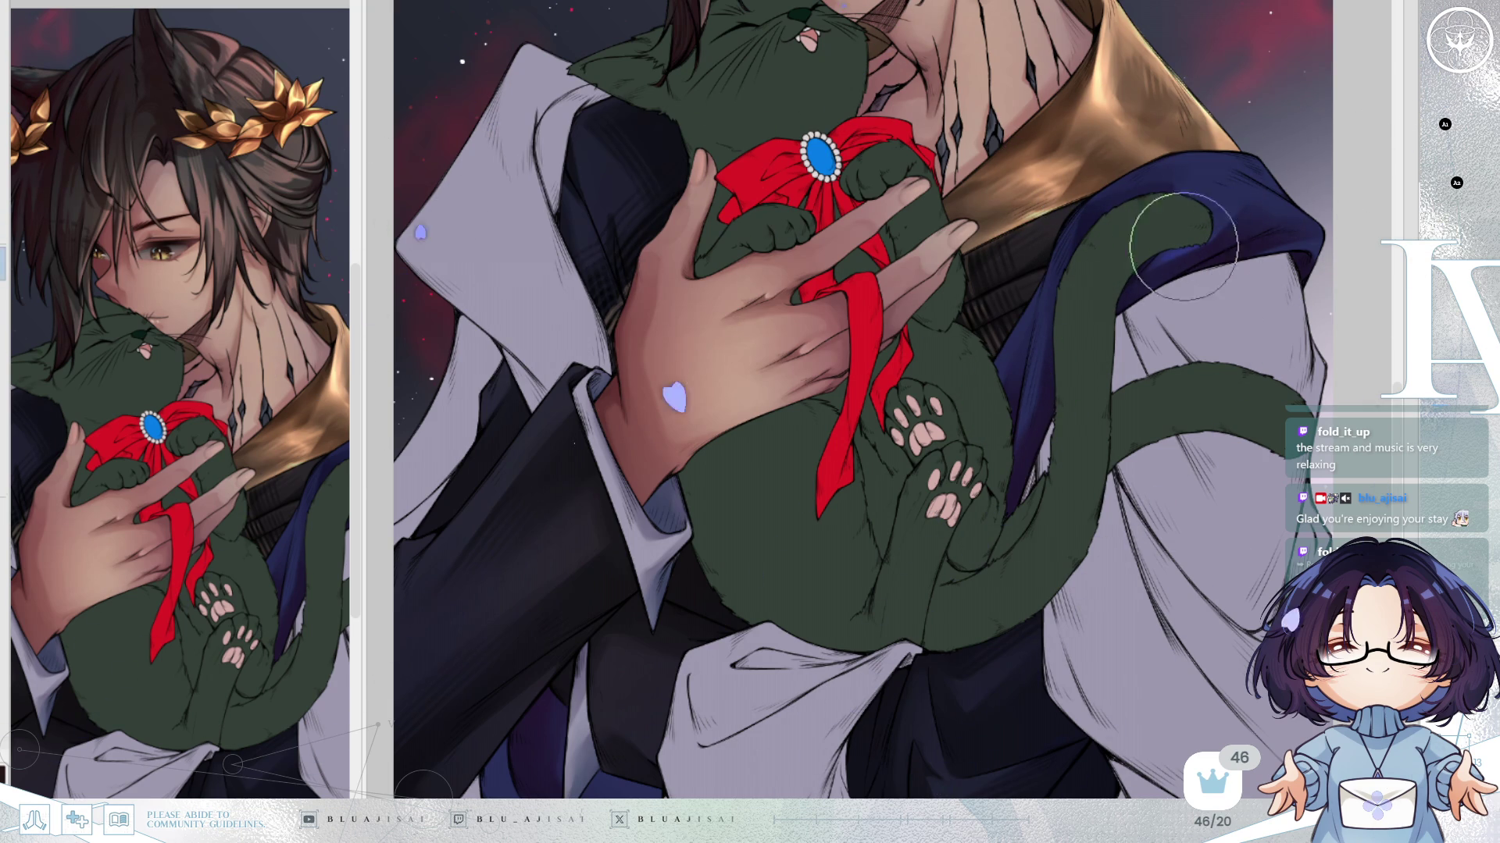
mouse_move(1183, 238)
left_mouse_down()
mouse_move(1238, 187)
mouse_move(1260, 202)
mouse_move(1272, 188)
mouse_move(1277, 211)
left_mouse_up()
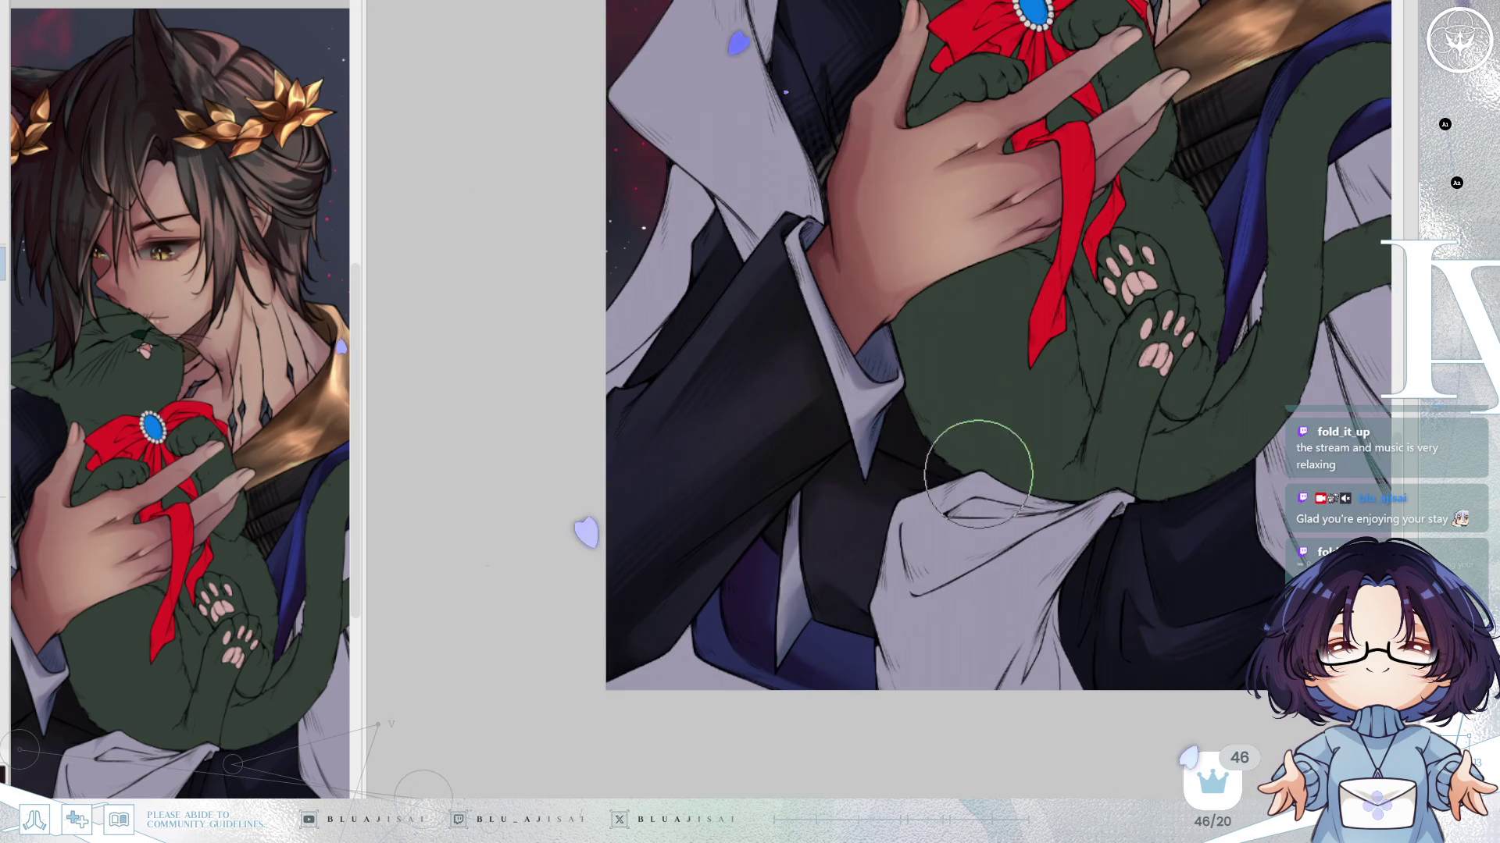
Reset the view, mirror the canvas, and paint a curl into the tail tip over the cloak.
left_click_drag(751, 592, 965, 445)
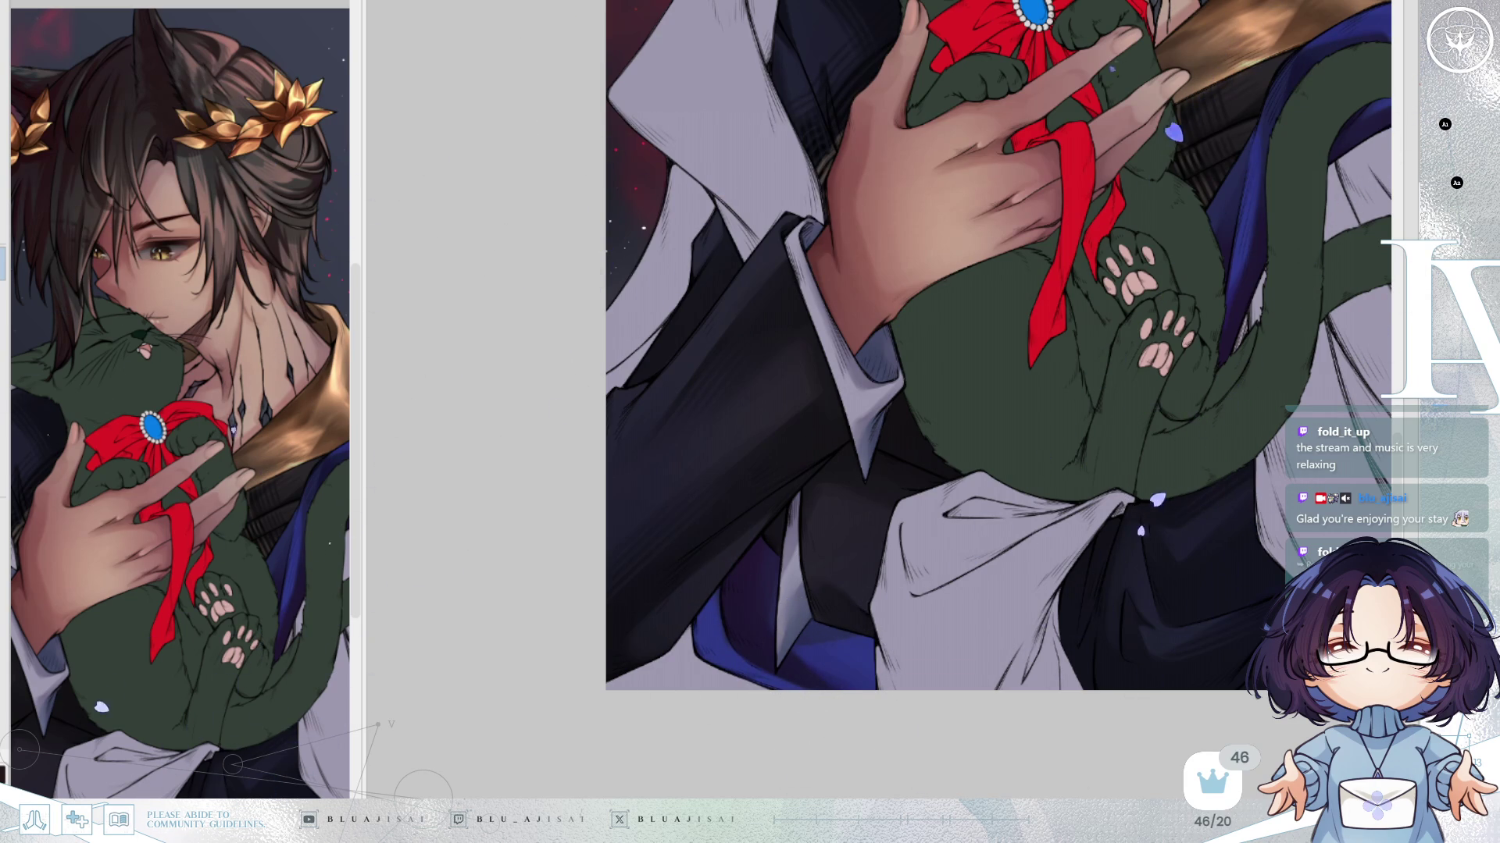
mouse_move(1013, 701)
left_mouse_down()
mouse_move(971, 760)
mouse_move(1064, 596)
mouse_move(1063, 521)
left_mouse_up()
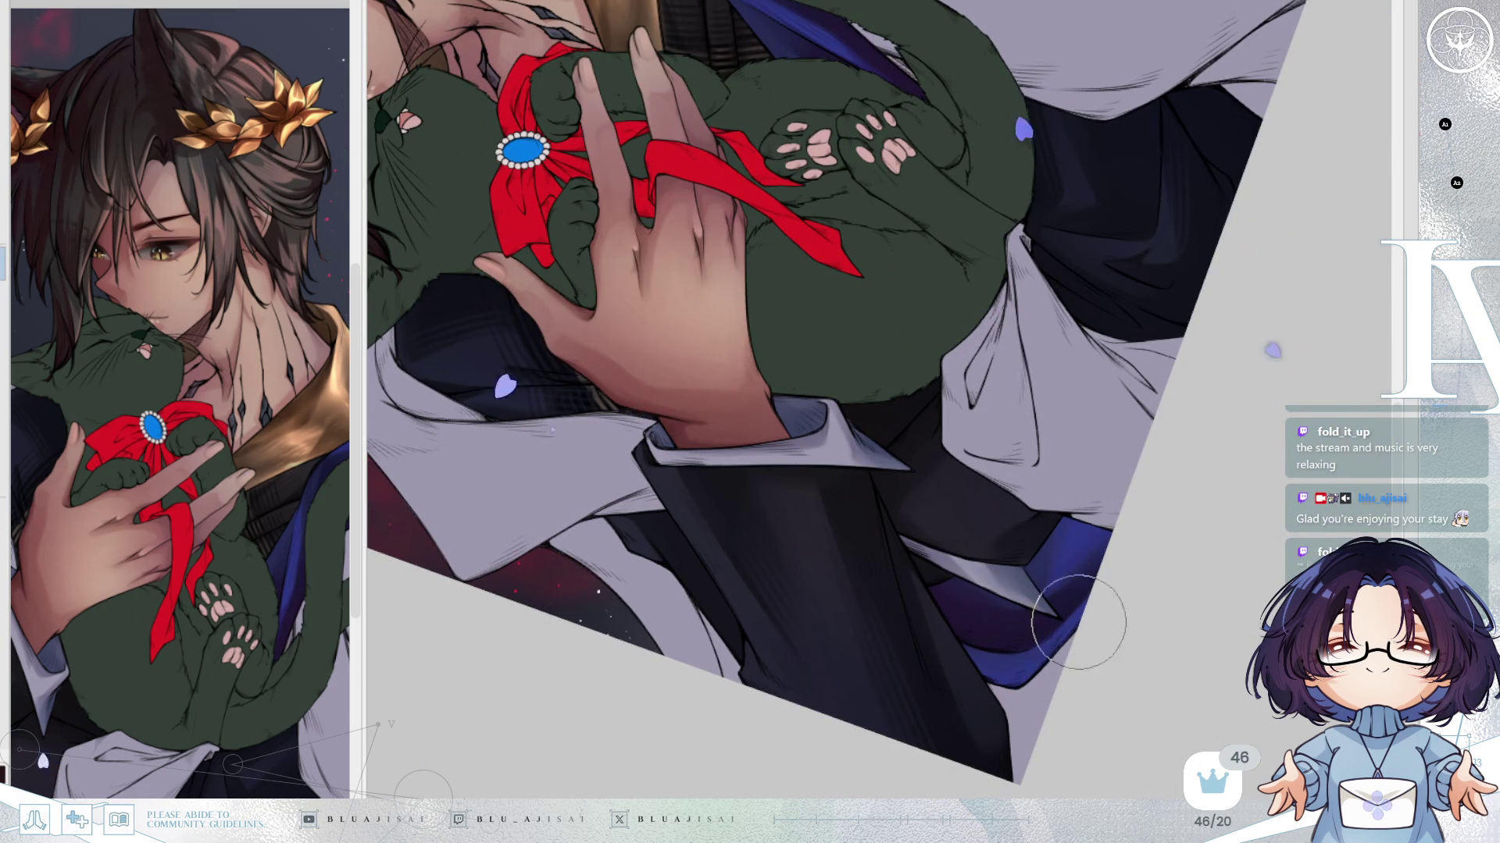
left_click_drag(1212, 435, 1133, 443)
key("Delete")
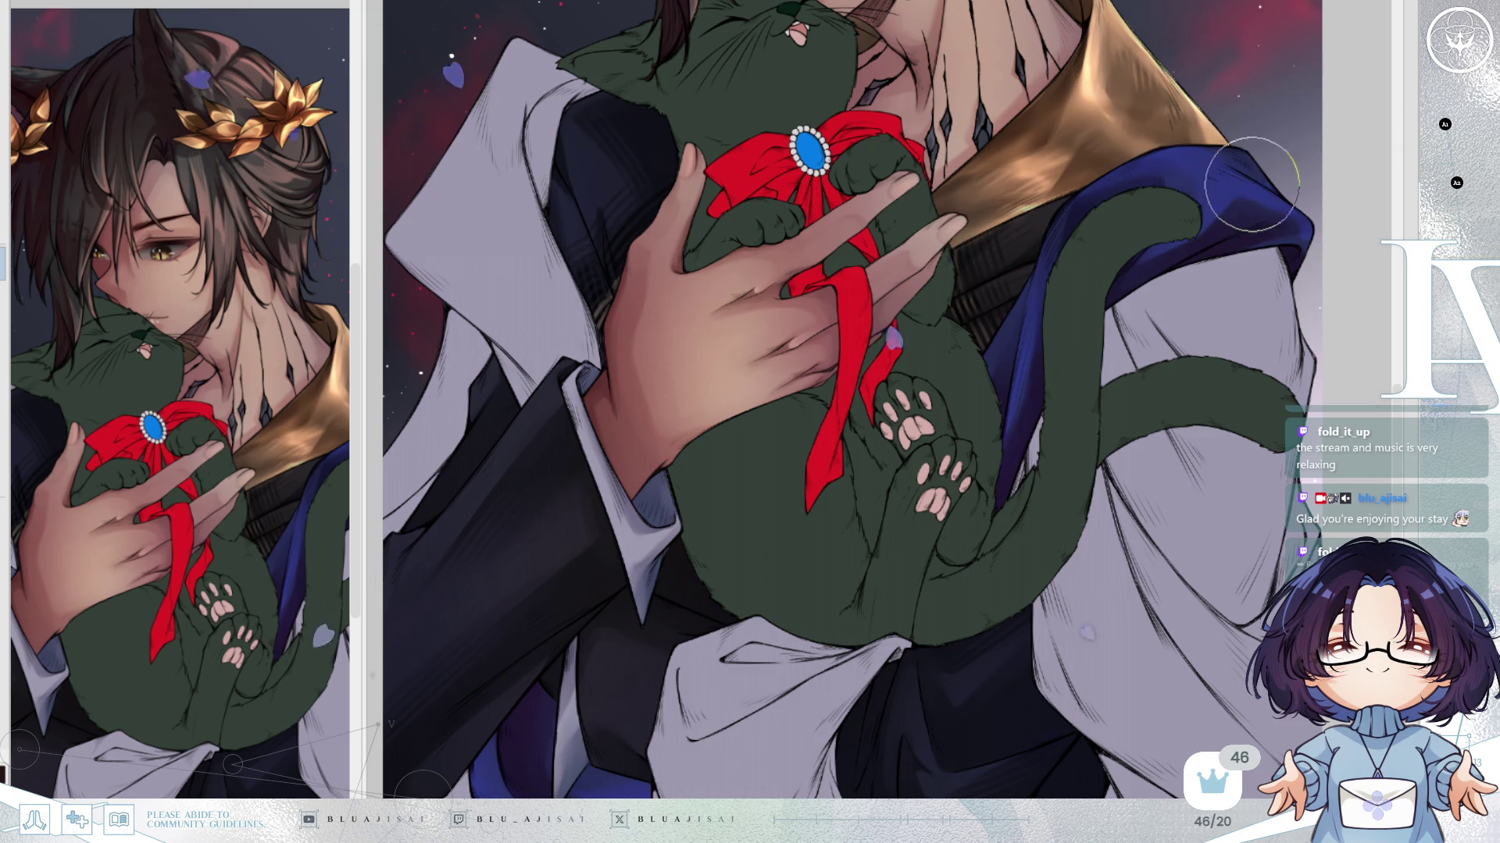
key("h")
left_click_drag(504, 228, 695, 228)
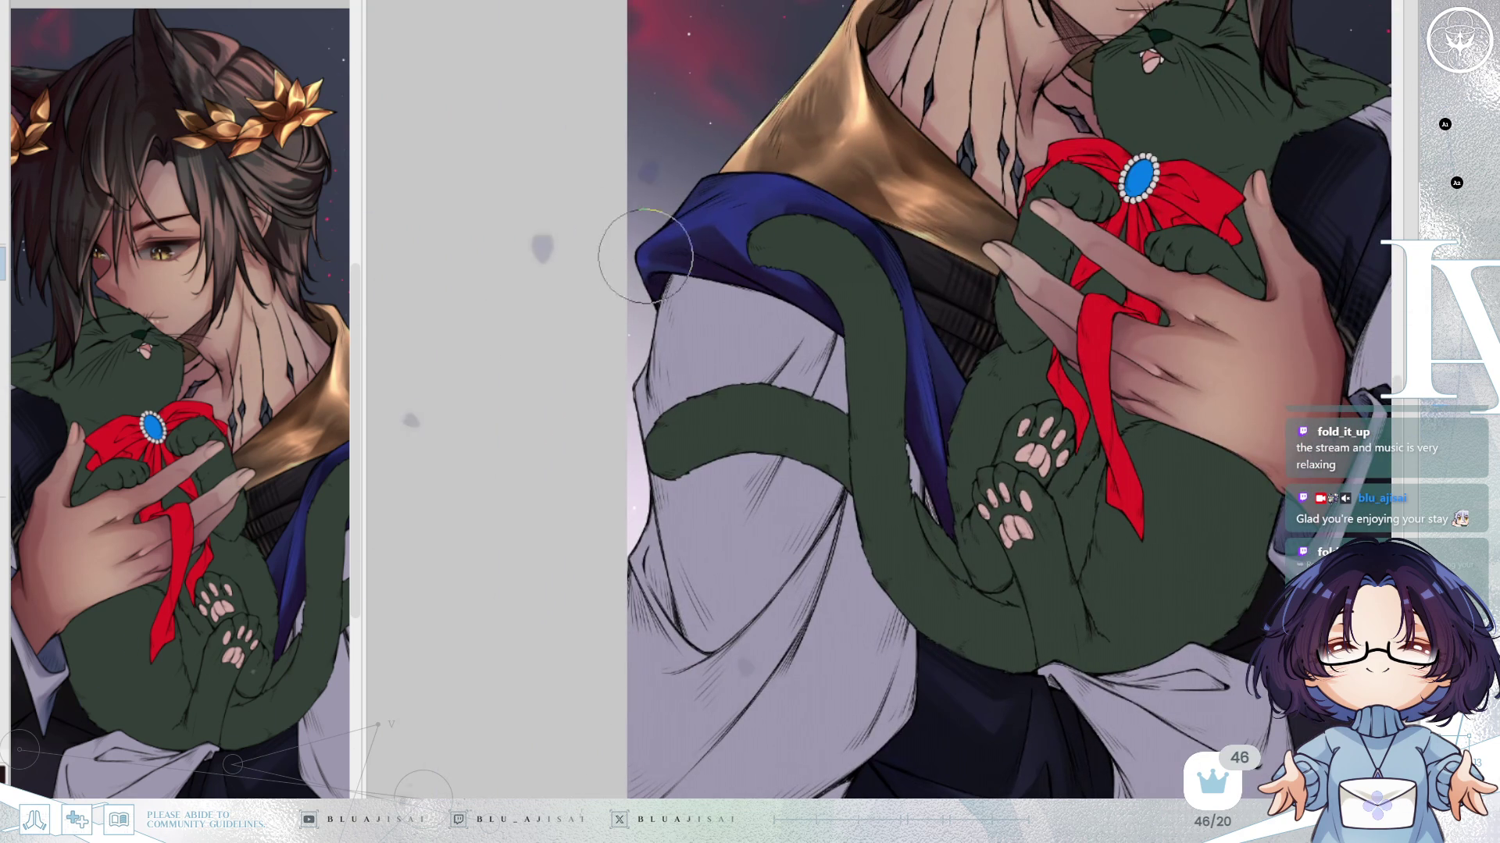
mouse_move(699, 237)
left_mouse_down()
mouse_move(743, 190)
mouse_move(777, 208)
mouse_move(750, 218)
mouse_move(786, 259)
left_mouse_up()
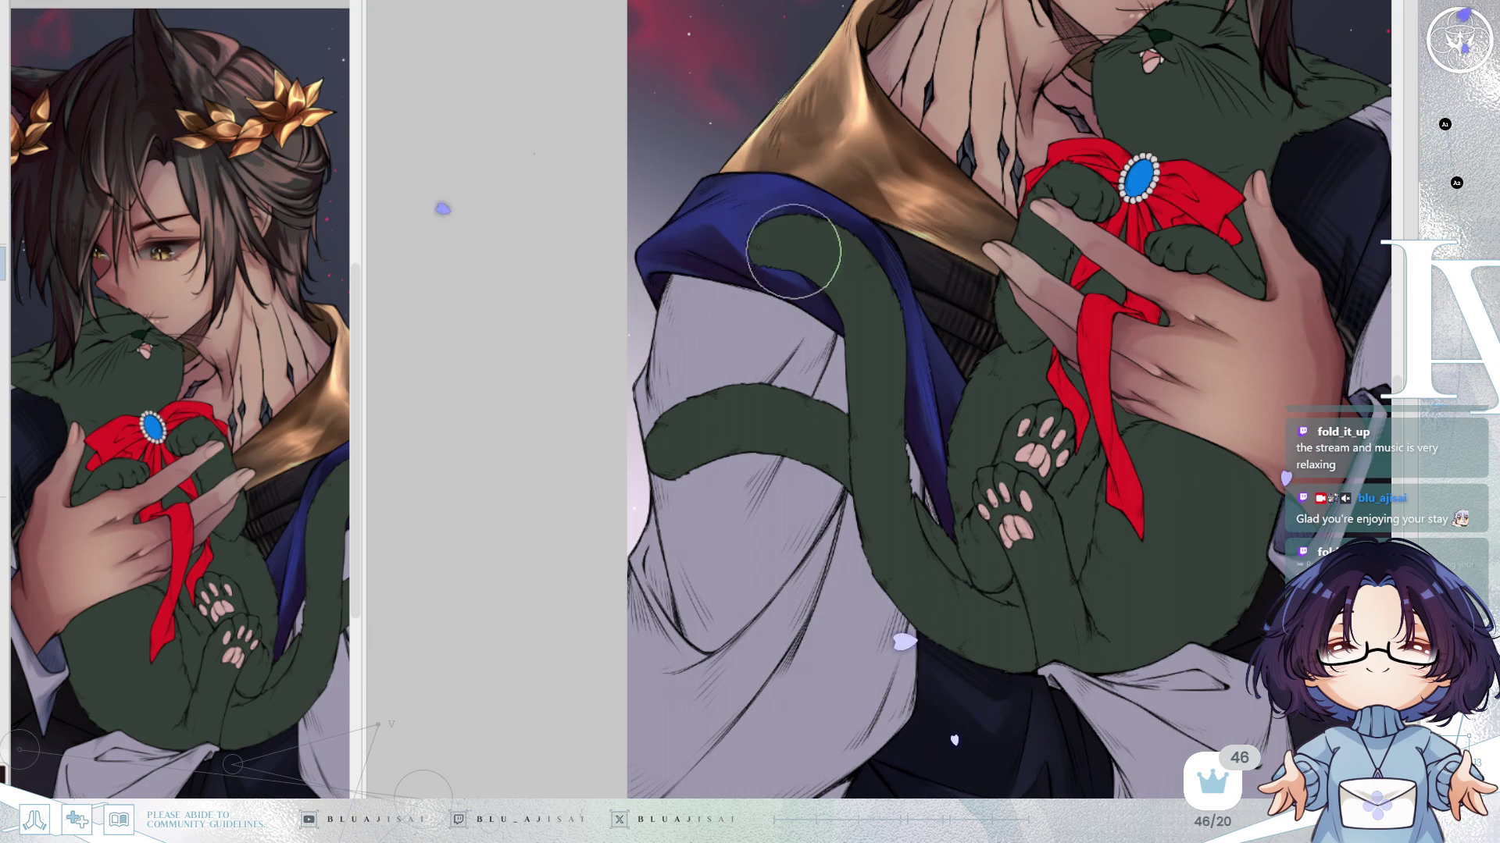
key("h")
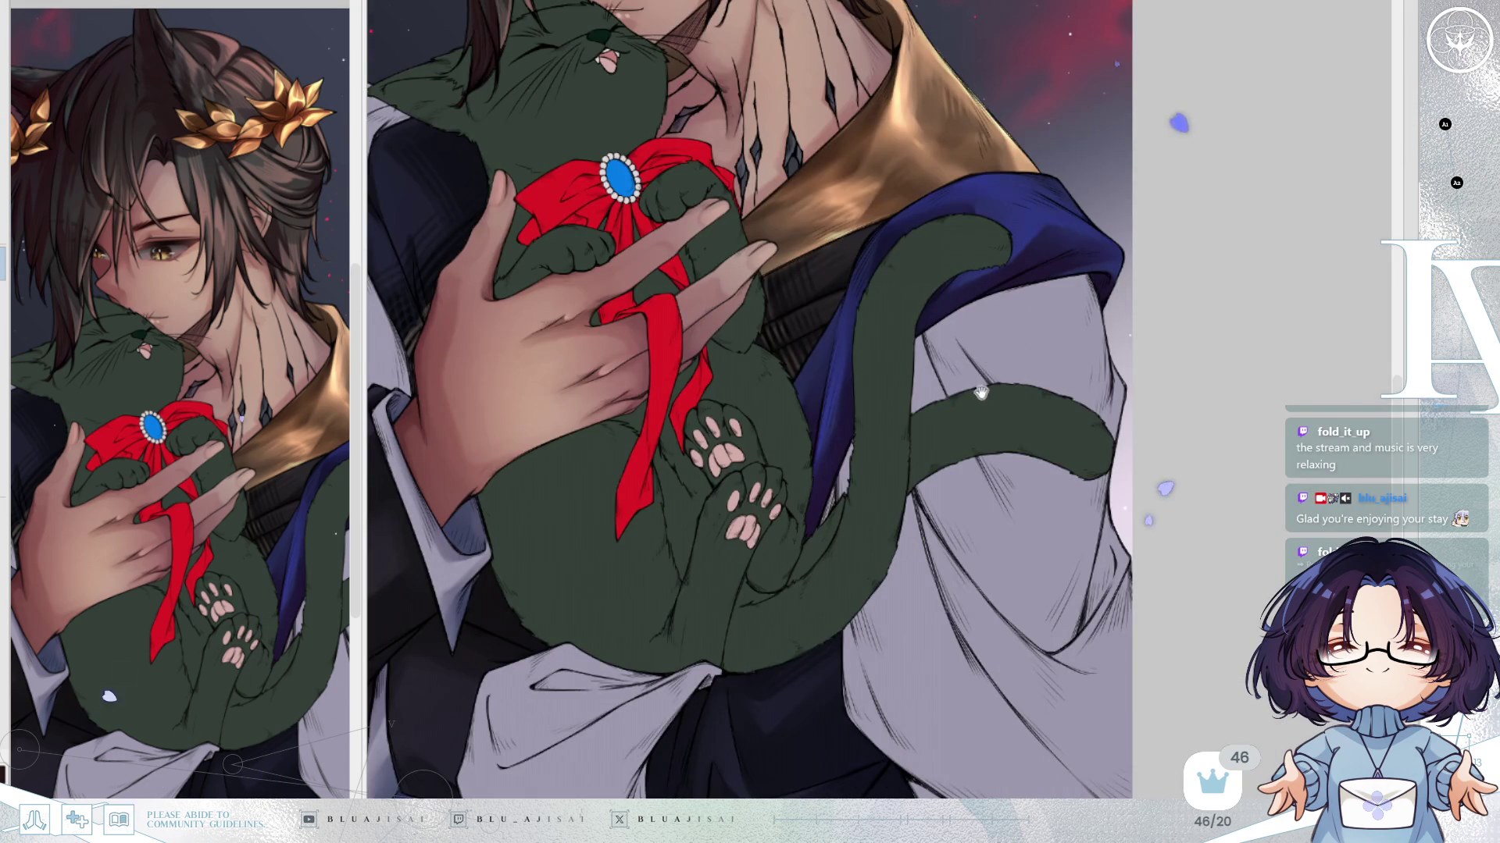
Zoom and rotate the view to angle the blue cloak edge around the tail.
left_click_drag(974, 388, 995, 404)
scroll(1035, 271, "up", 2)
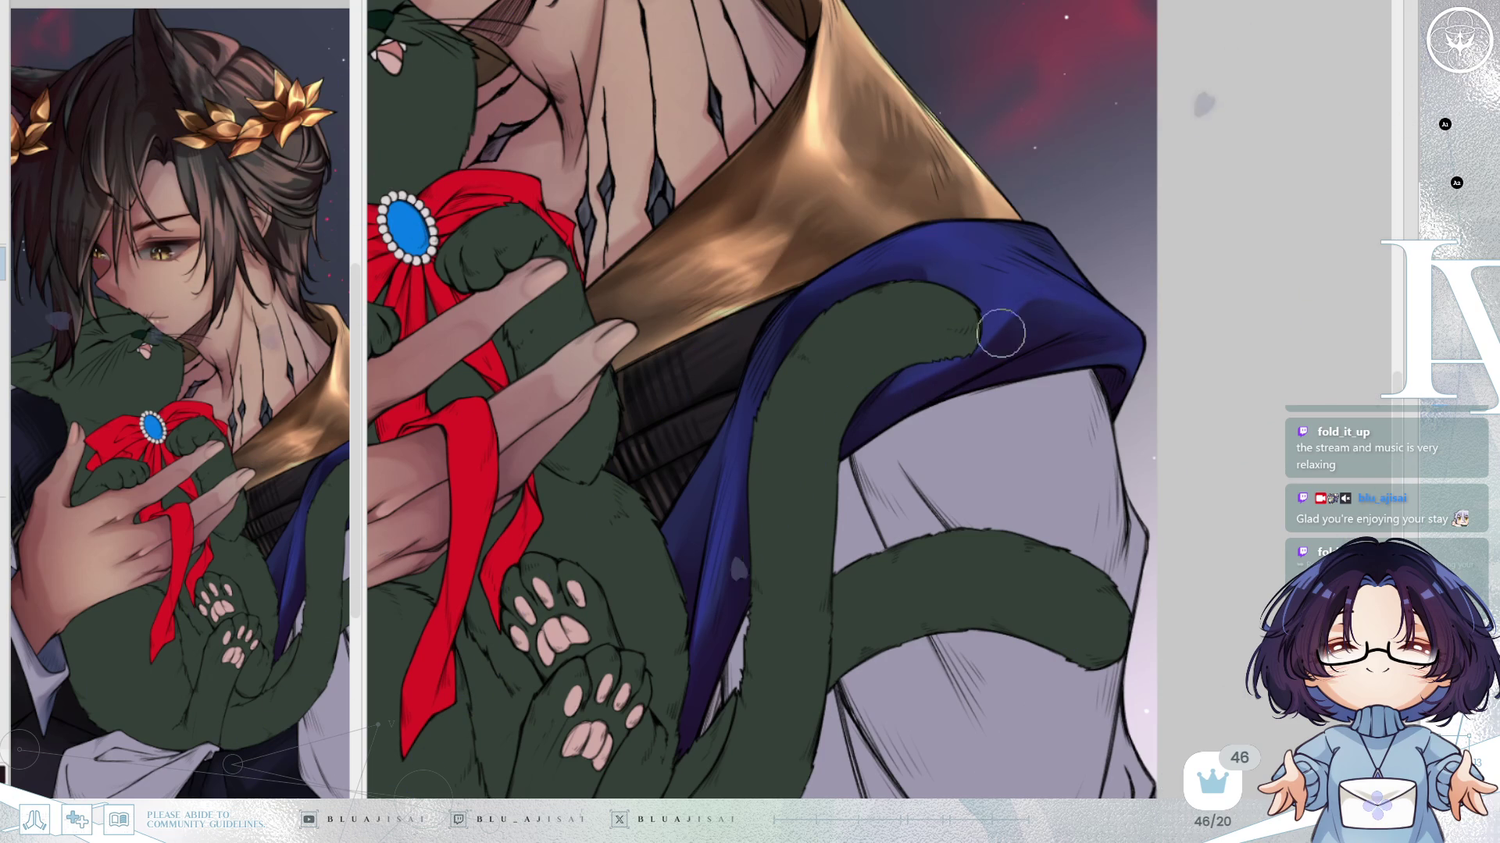
key("minus")
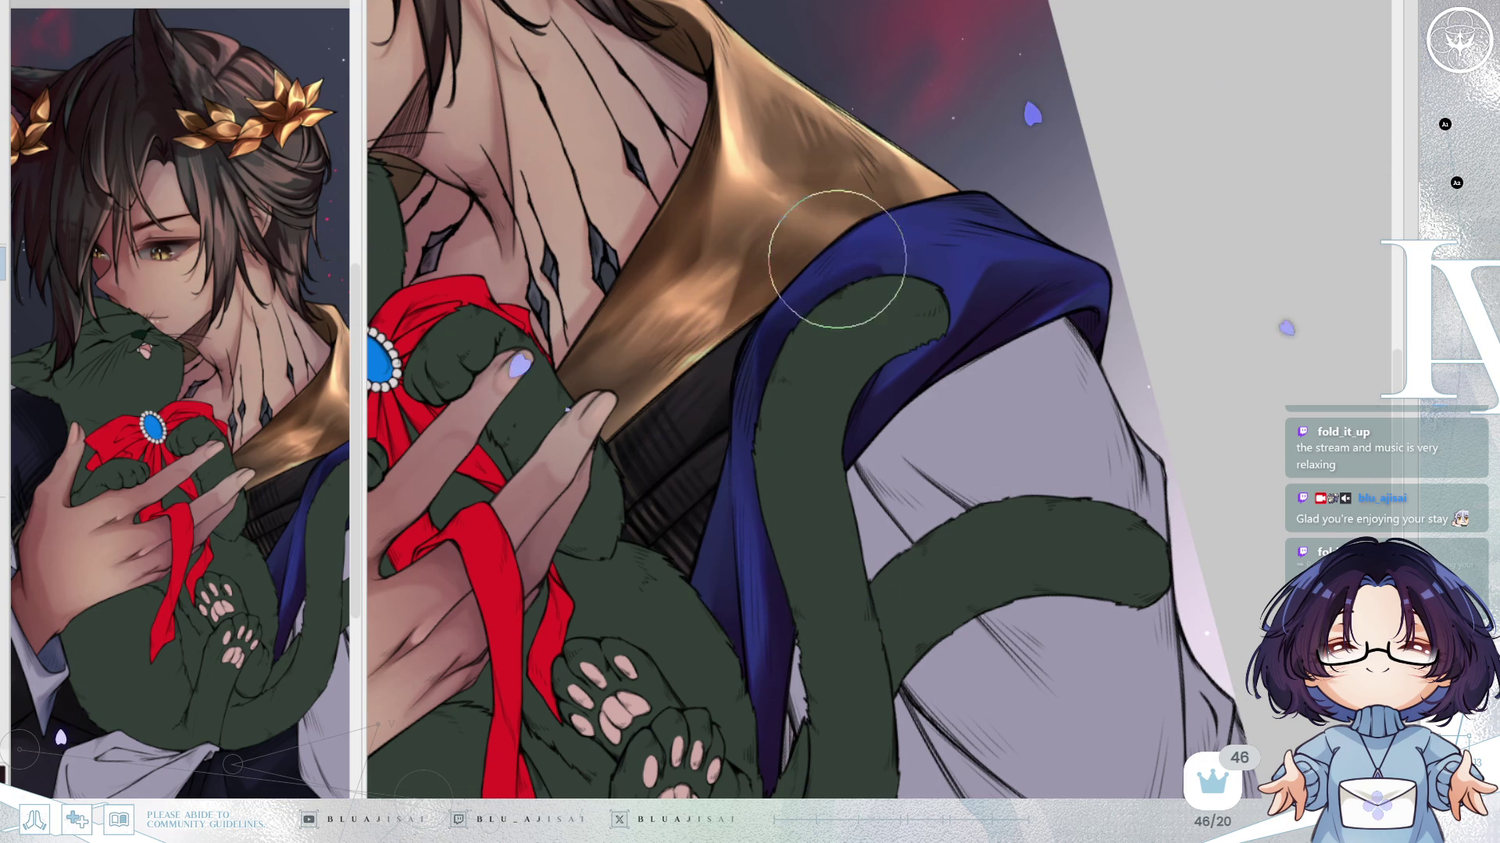
left_click_drag(904, 297, 1095, 303)
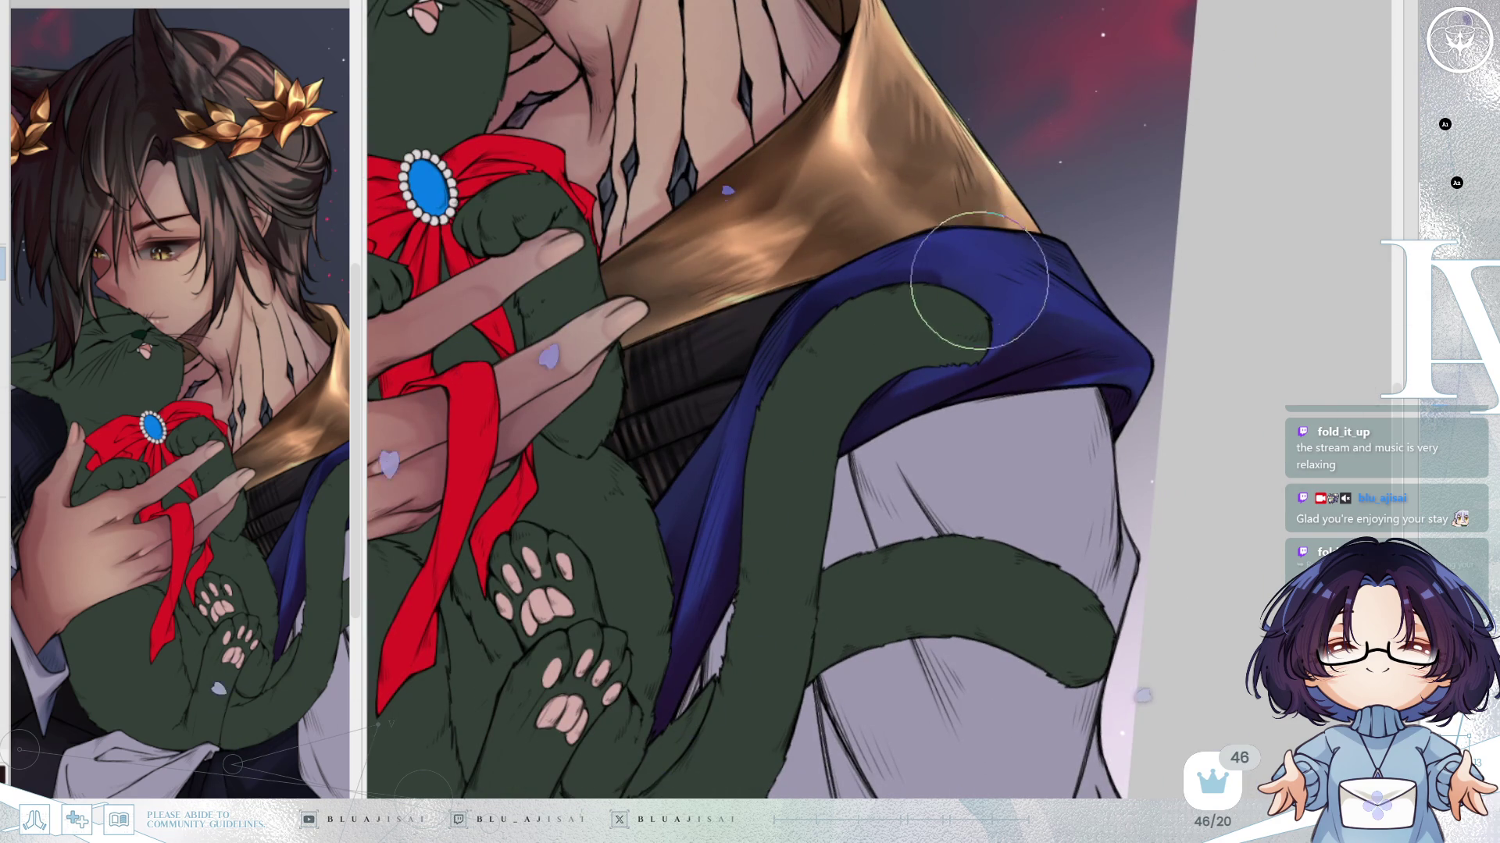
scroll(1093, 269, "down", 2)
scroll(1173, 297, "down", 3)
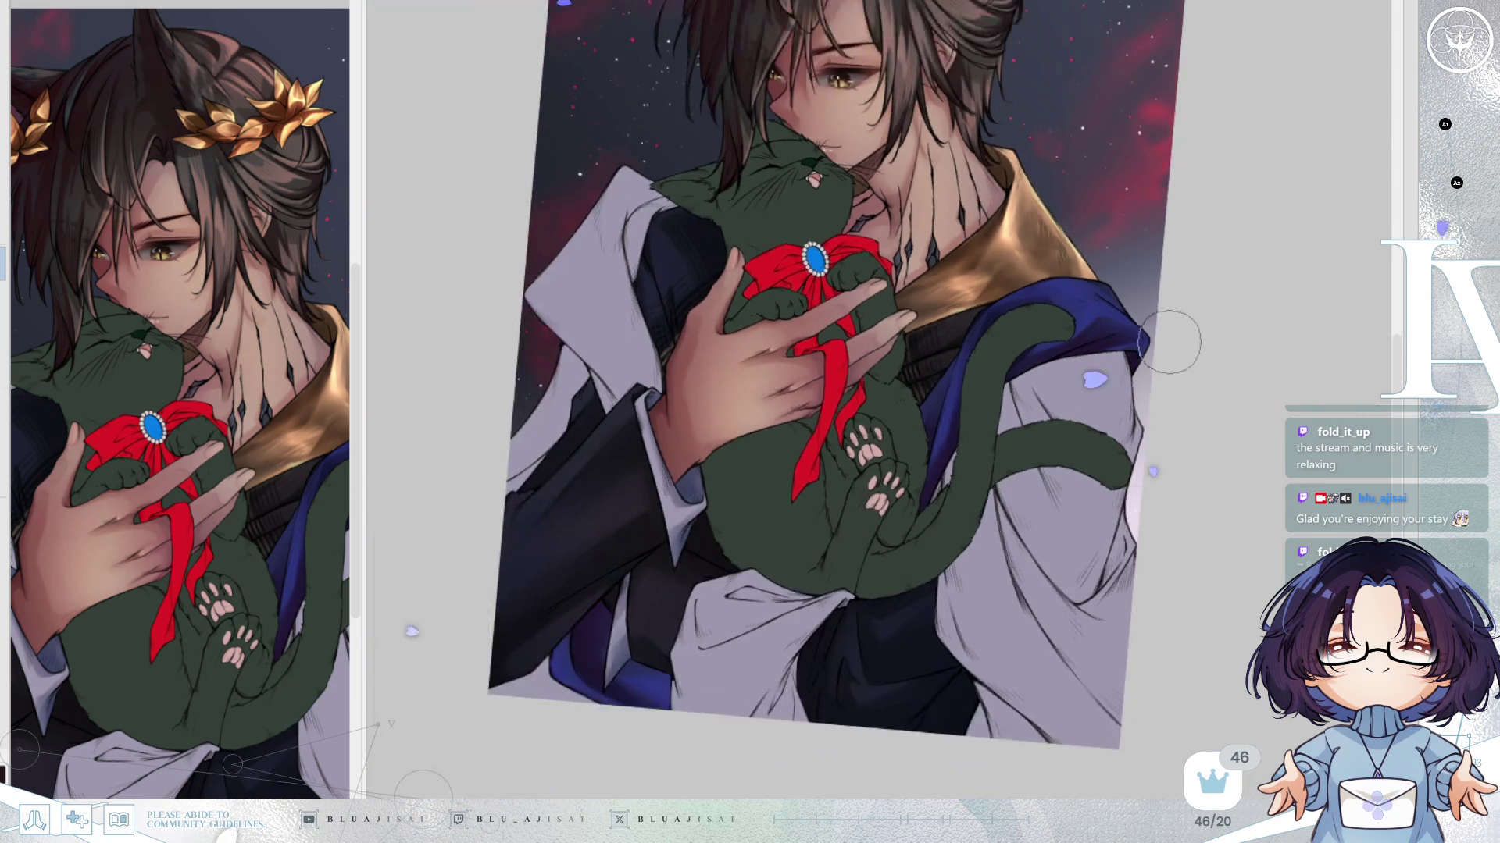
Straighten the canvas rotation and fit the whole illustration in the window.
left_click_drag(1055, 437, 1155, 435)
key("Delete")
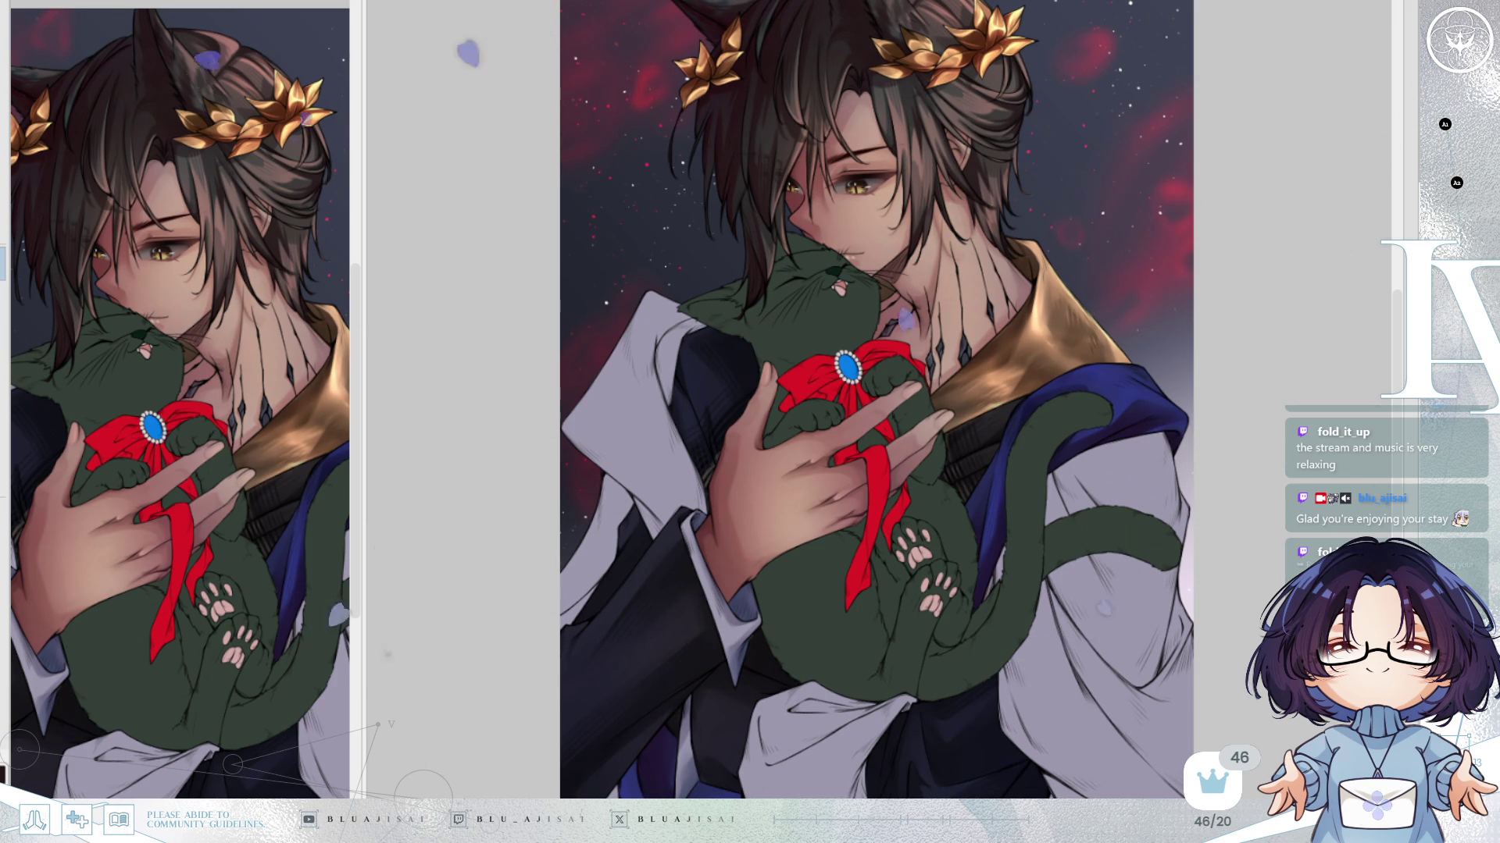
scroll(997, 389, "up", 5)
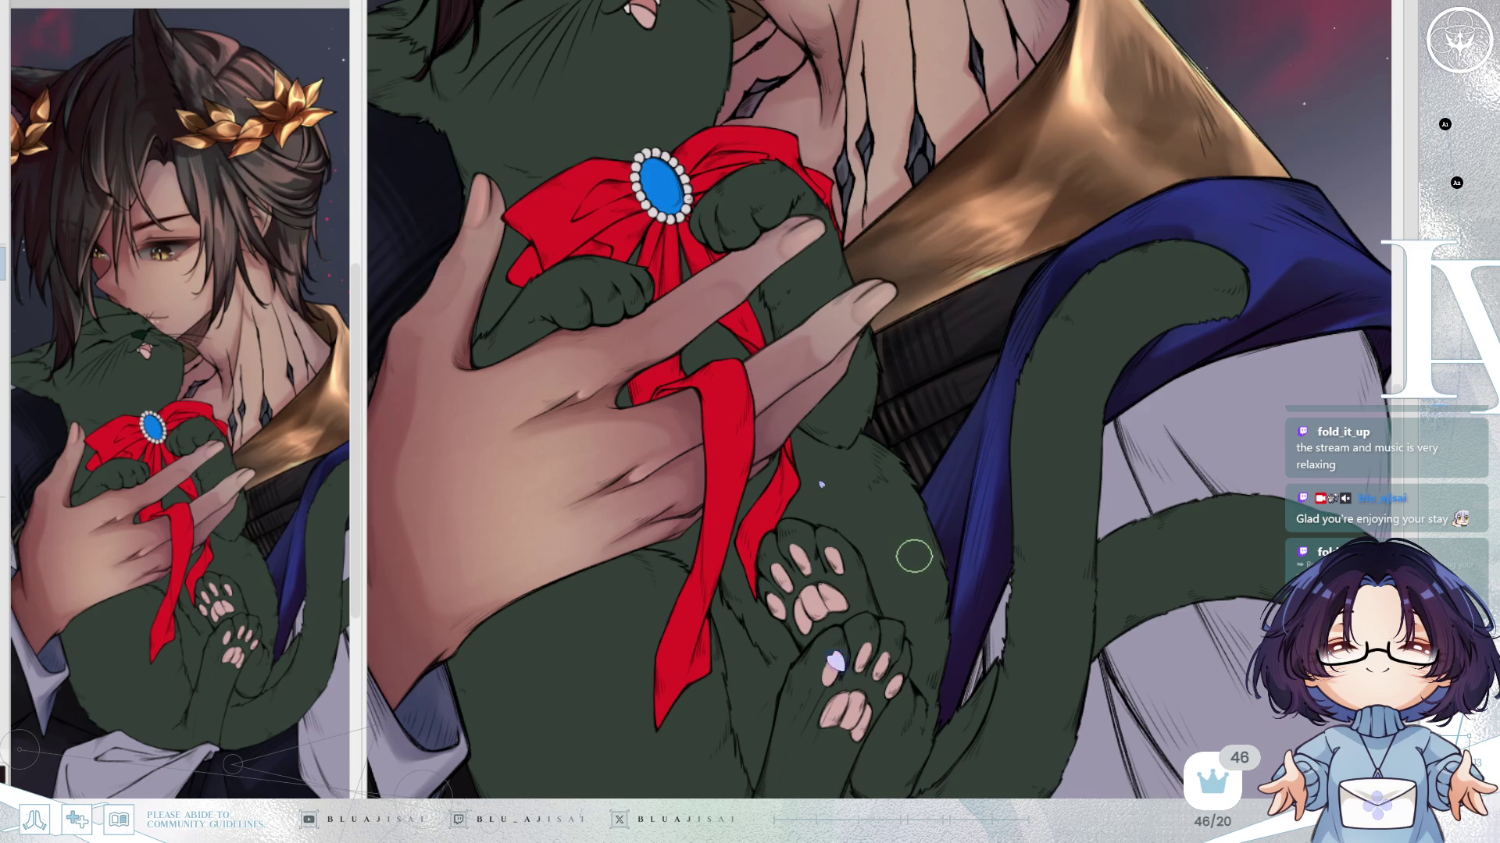
left_click_drag(954, 453, 1088, 414)
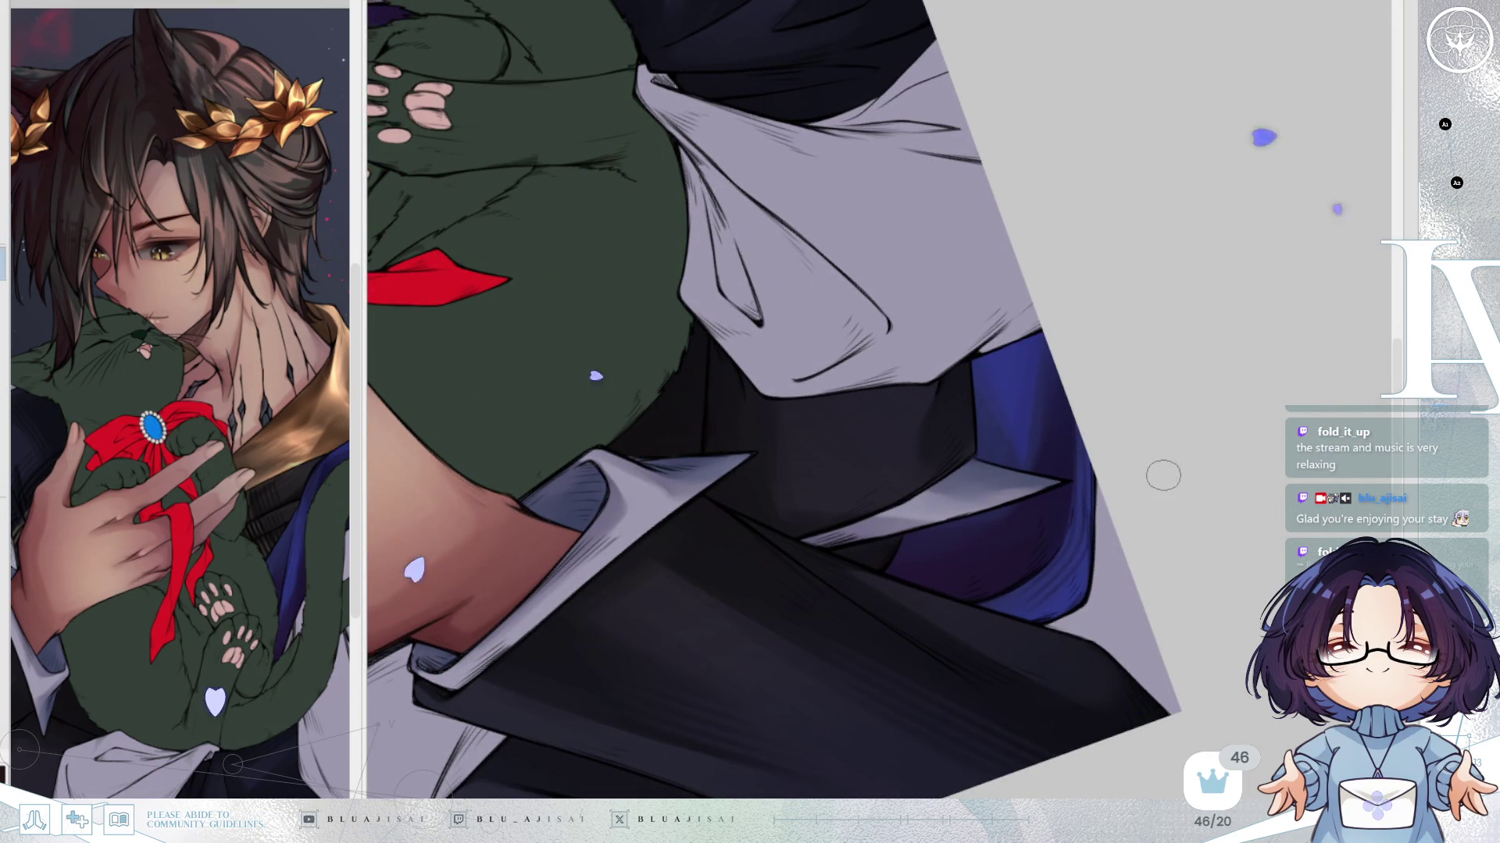
key("Home")
left_click_drag(1169, 438, 1109, 359)
mouse_move(1086, 444)
left_mouse_down()
mouse_move(1195, 385)
mouse_move(1172, 394)
mouse_move(1188, 373)
left_mouse_up()
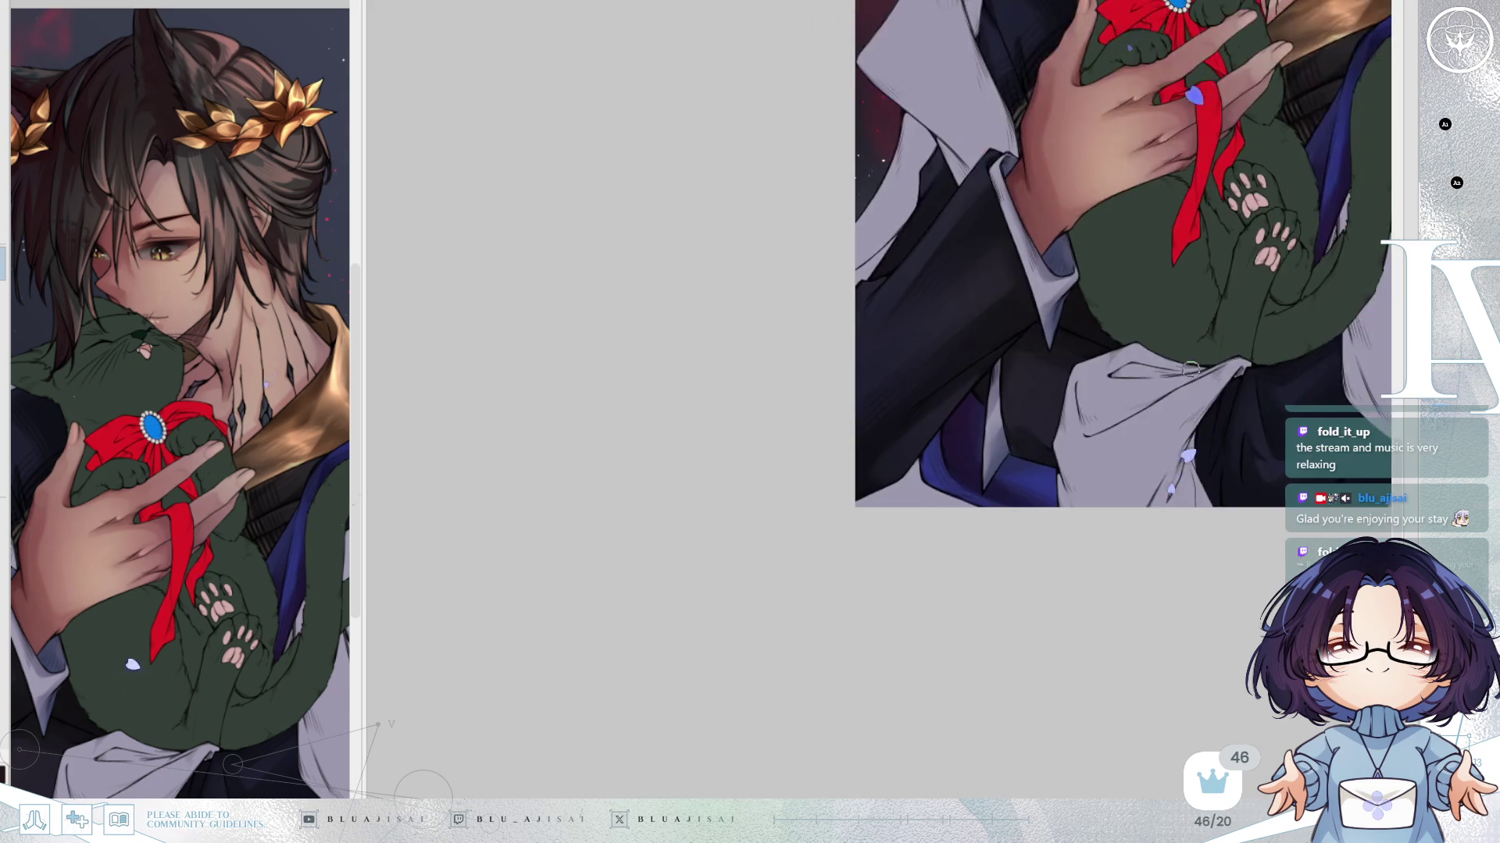
key("ctrl+0")
Mirror the canvas view to check the composition, then flip it back to normal.
key("h")
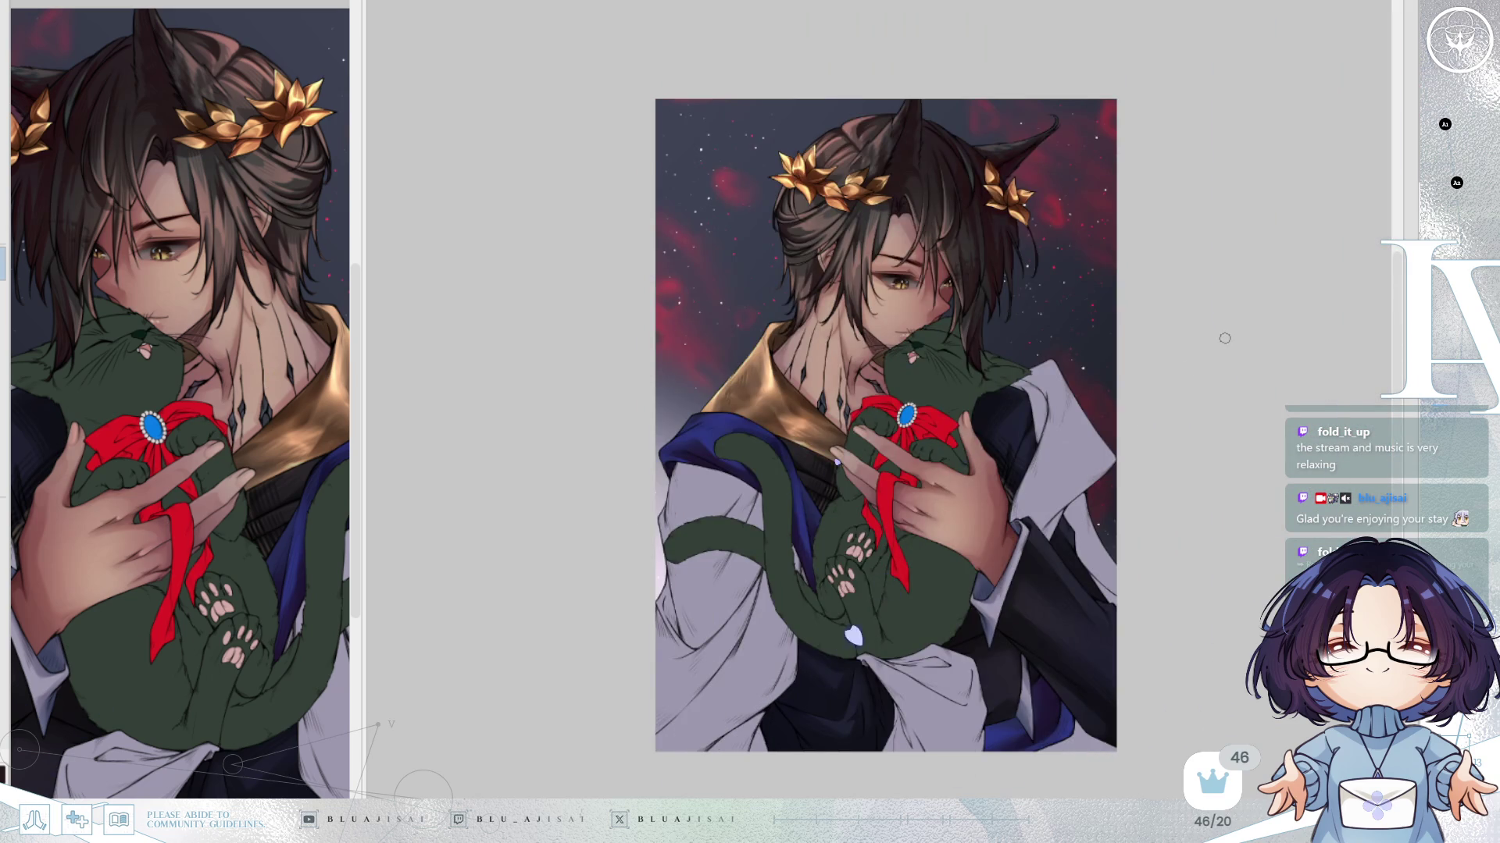
key("h")
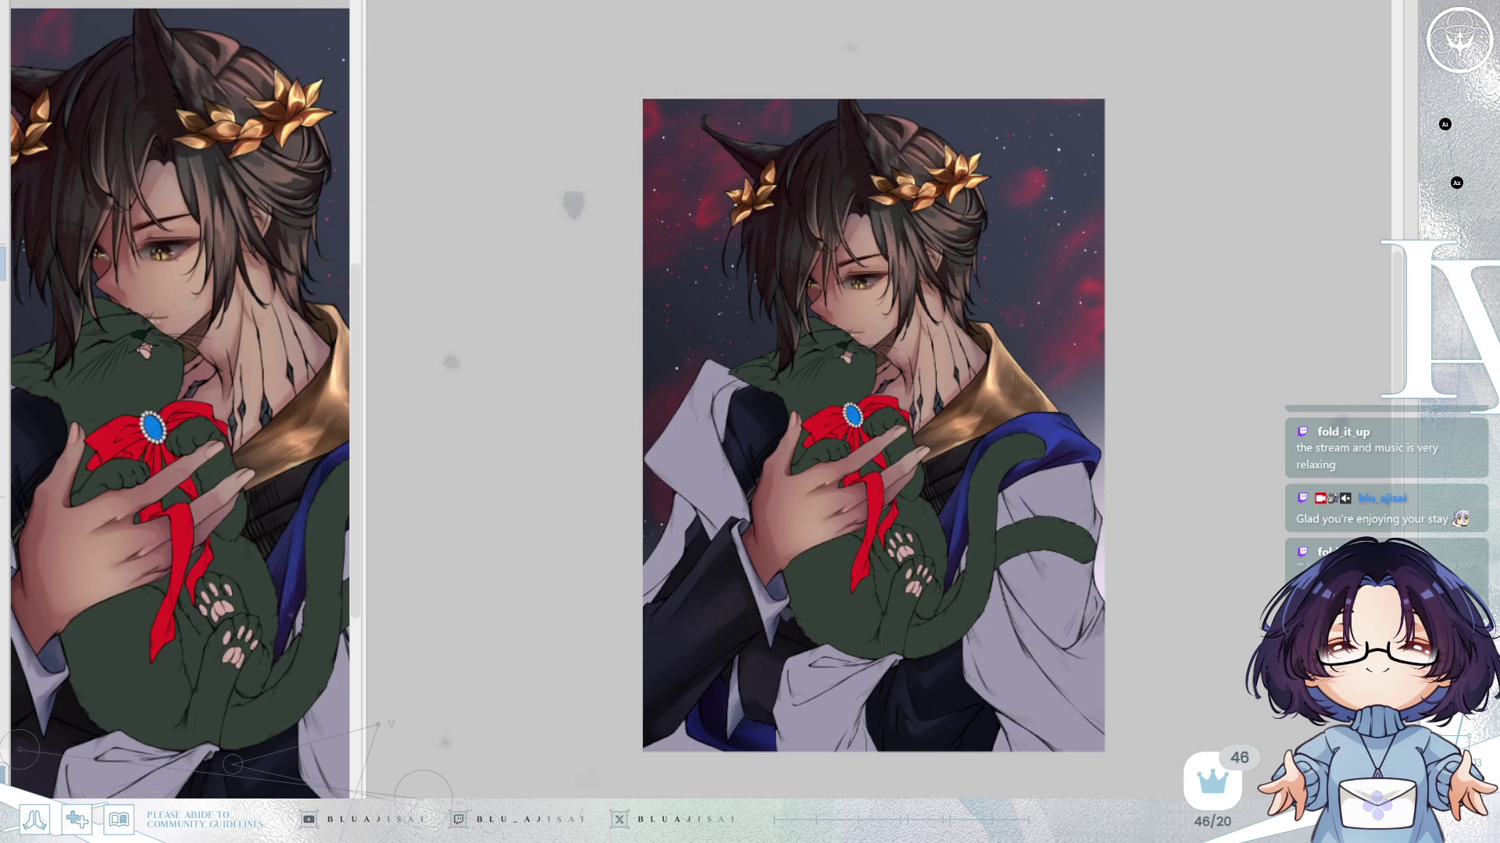
Zoom in on the cat and collar, then paint and blend a shadow along the collar fold.
key("ctrl+plus")
left_click_drag(619, 619, 847, 476)
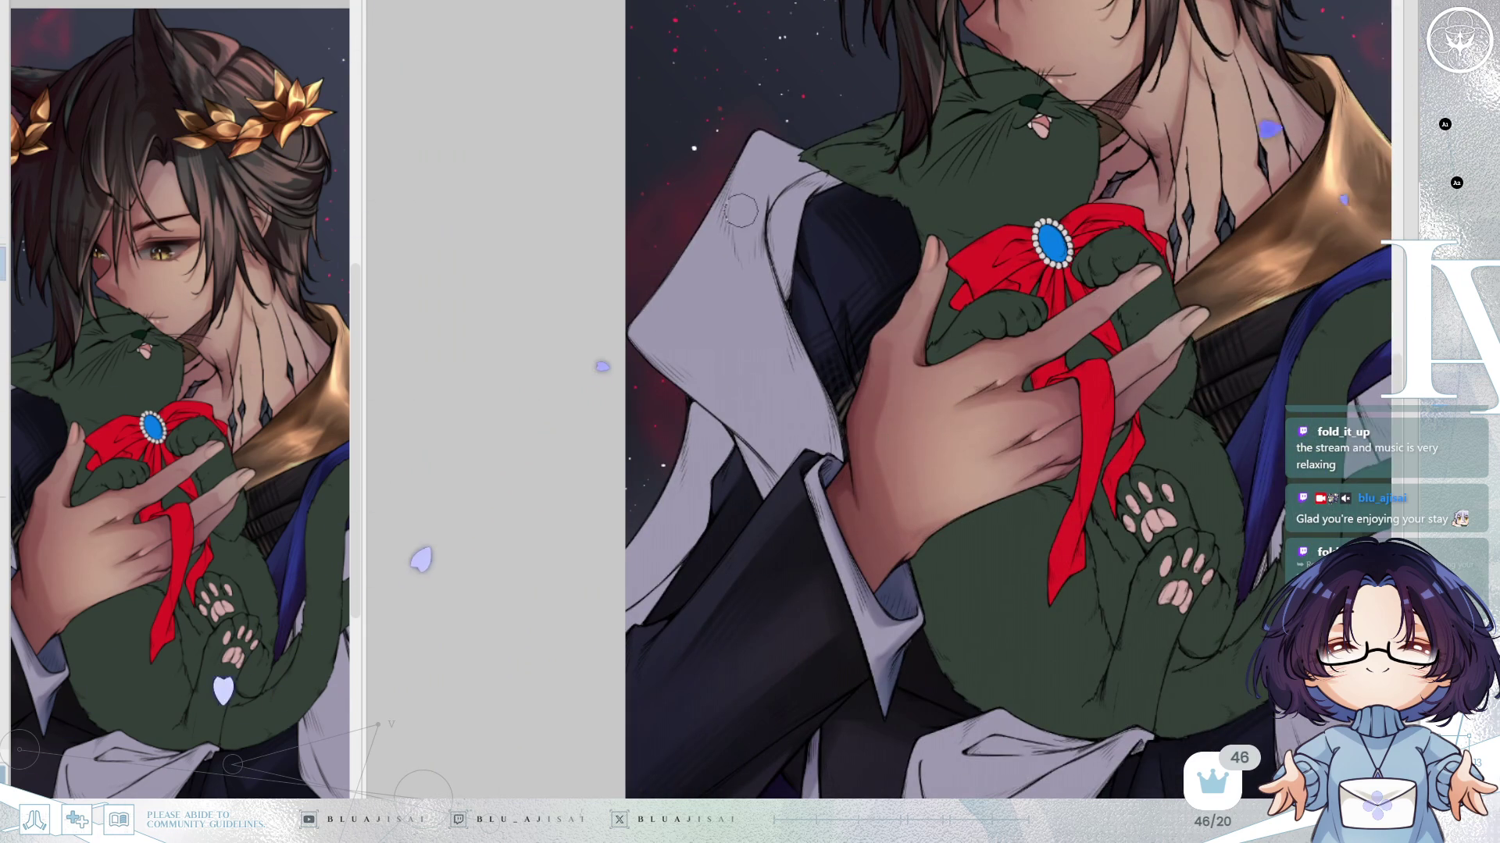
mouse_move(751, 139)
left_mouse_down()
mouse_move(777, 145)
mouse_move(779, 293)
left_mouse_up()
left_click_drag(772, 226, 773, 209)
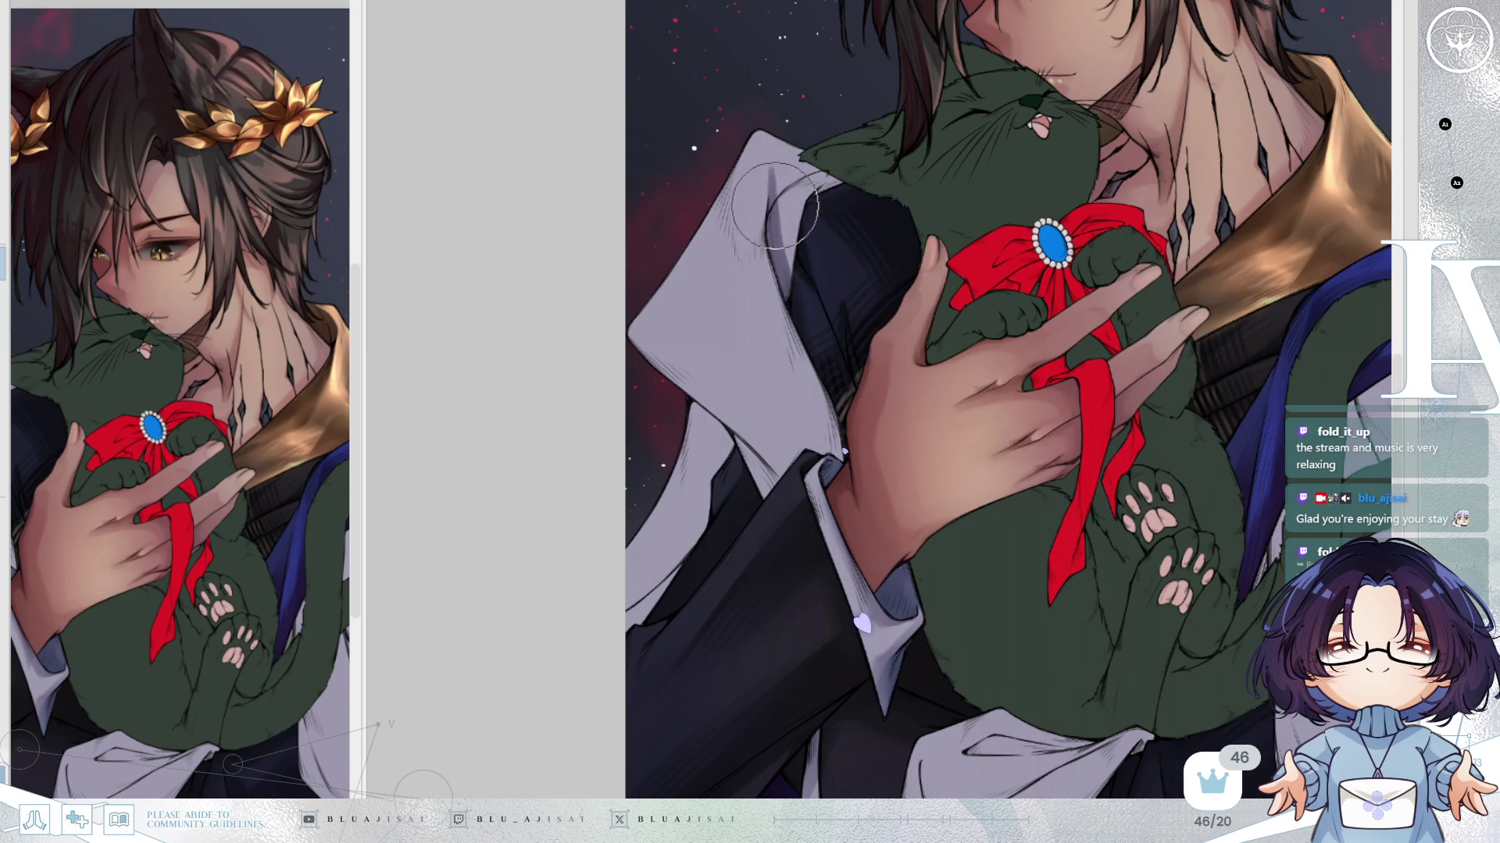
mouse_move(783, 191)
left_mouse_down()
mouse_move(790, 234)
mouse_move(794, 208)
mouse_move(781, 223)
left_mouse_up()
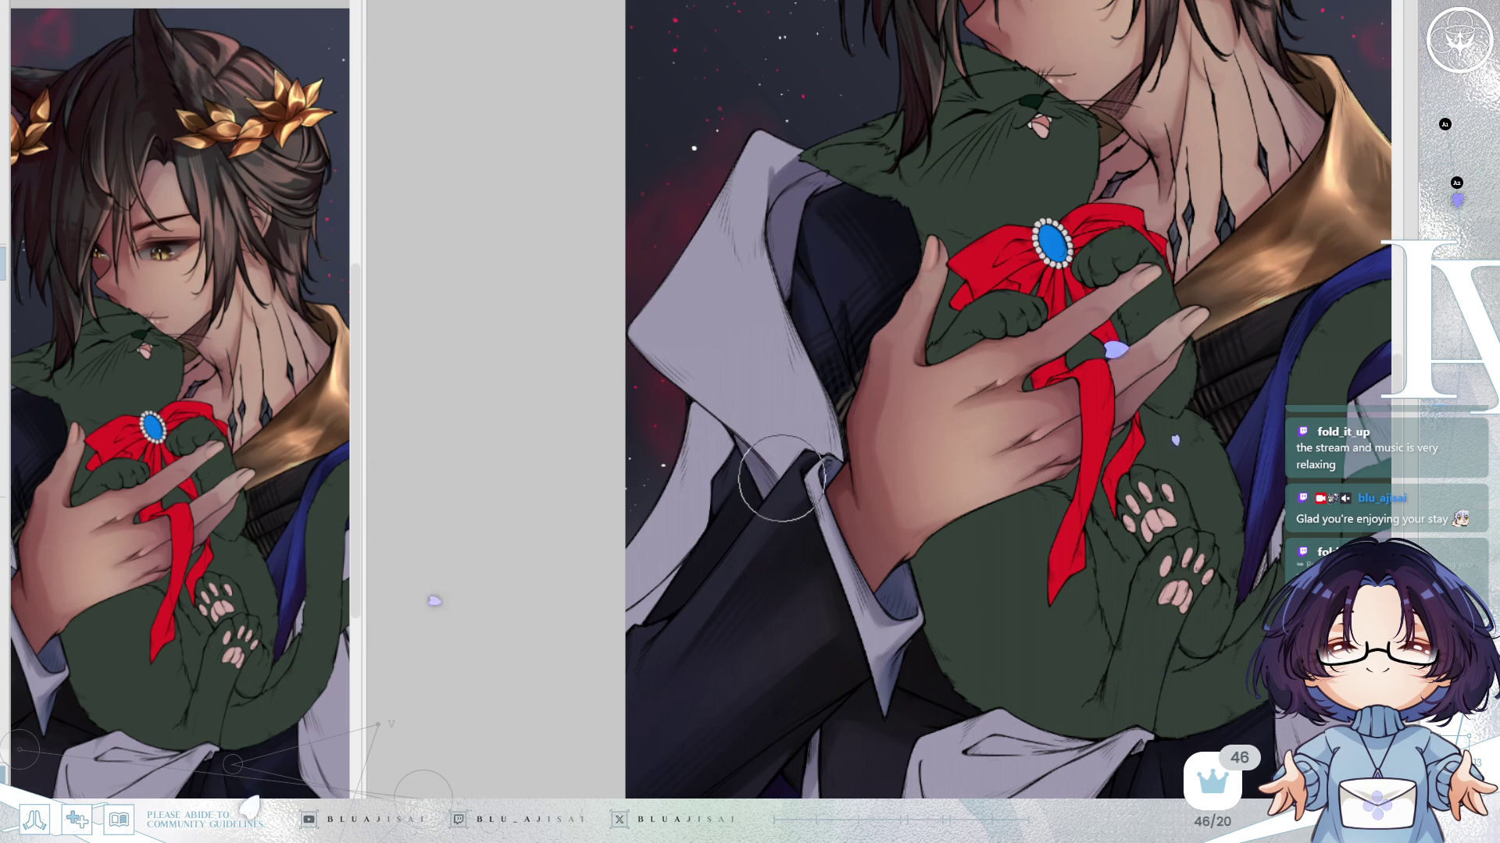
Paint arch- and V-shaped grey shadows on the white coat fold.
mouse_move(772, 463)
left_mouse_down()
mouse_move(812, 441)
mouse_move(785, 468)
mouse_move(781, 433)
mouse_move(820, 426)
mouse_move(791, 428)
left_mouse_up()
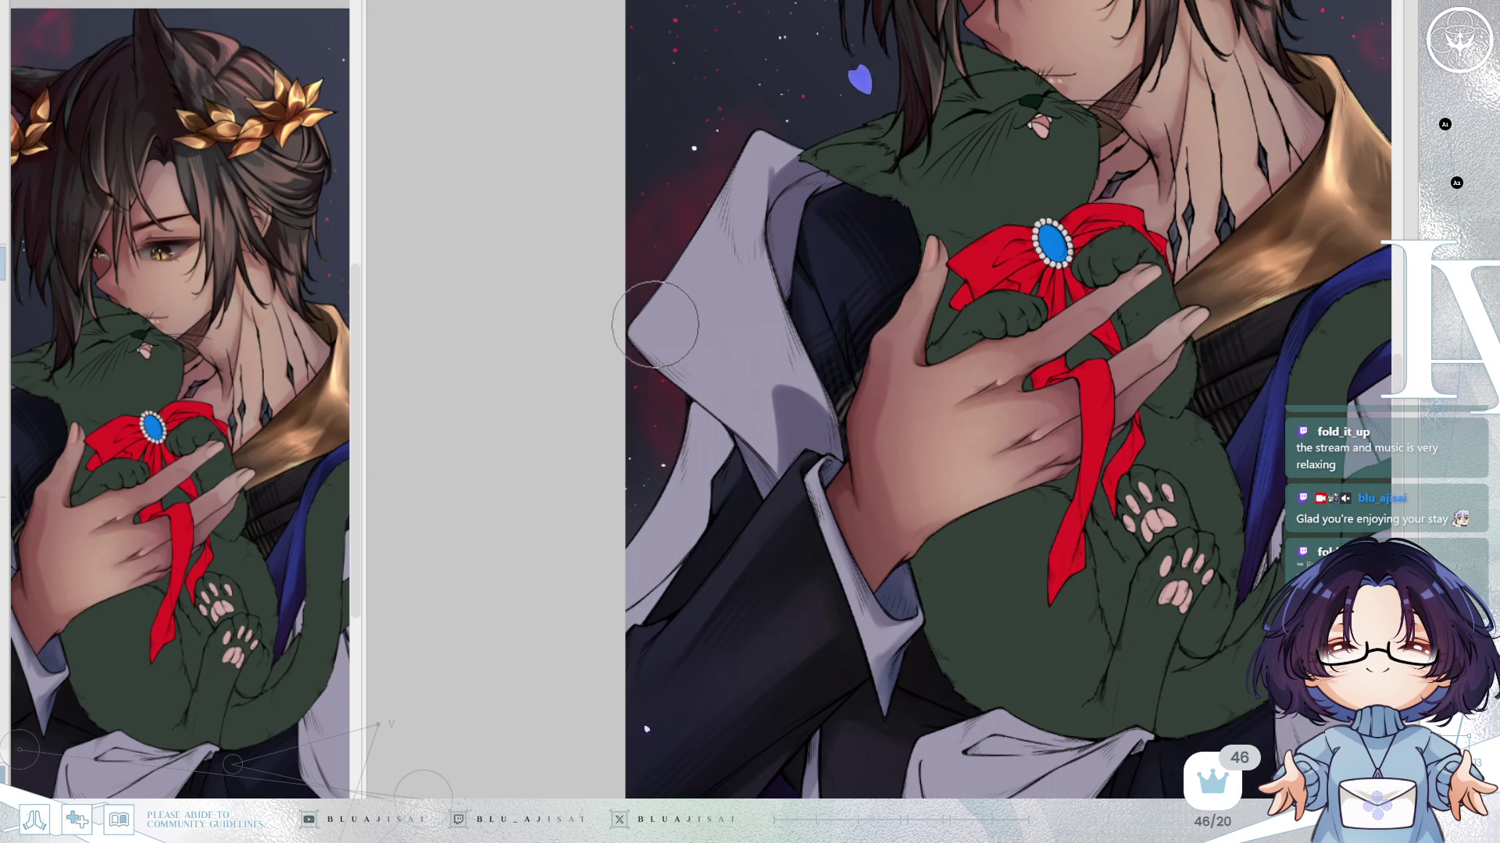
mouse_move(654, 328)
left_mouse_down()
mouse_move(691, 367)
mouse_move(739, 319)
mouse_move(686, 328)
mouse_move(703, 335)
mouse_move(661, 323)
mouse_move(728, 217)
mouse_move(735, 312)
mouse_move(714, 305)
mouse_move(692, 365)
mouse_move(715, 328)
mouse_move(749, 319)
mouse_move(774, 449)
mouse_move(760, 429)
left_mouse_up()
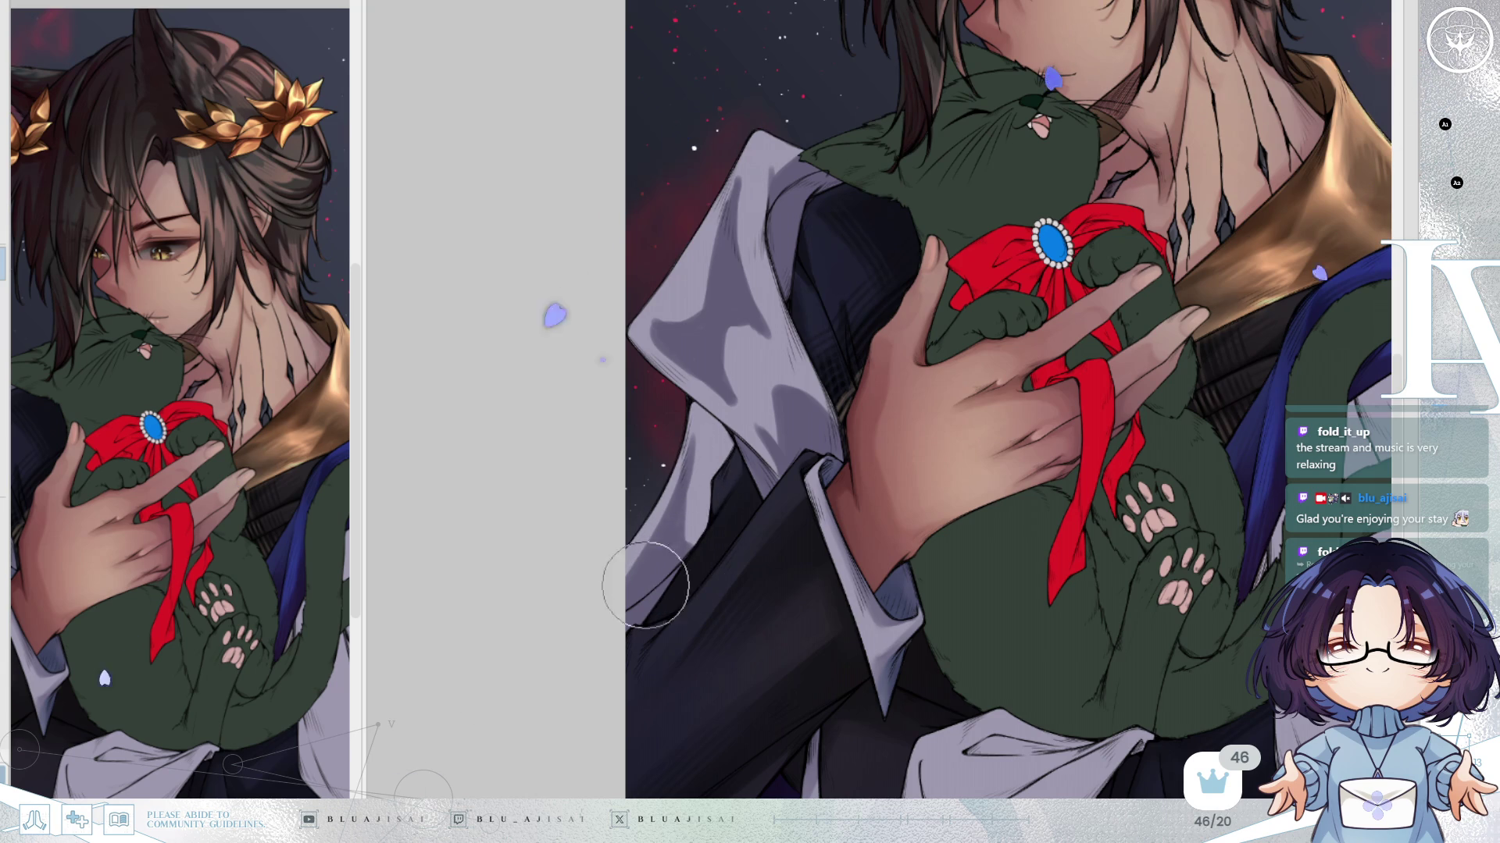
scroll(781, 461, "down", 3)
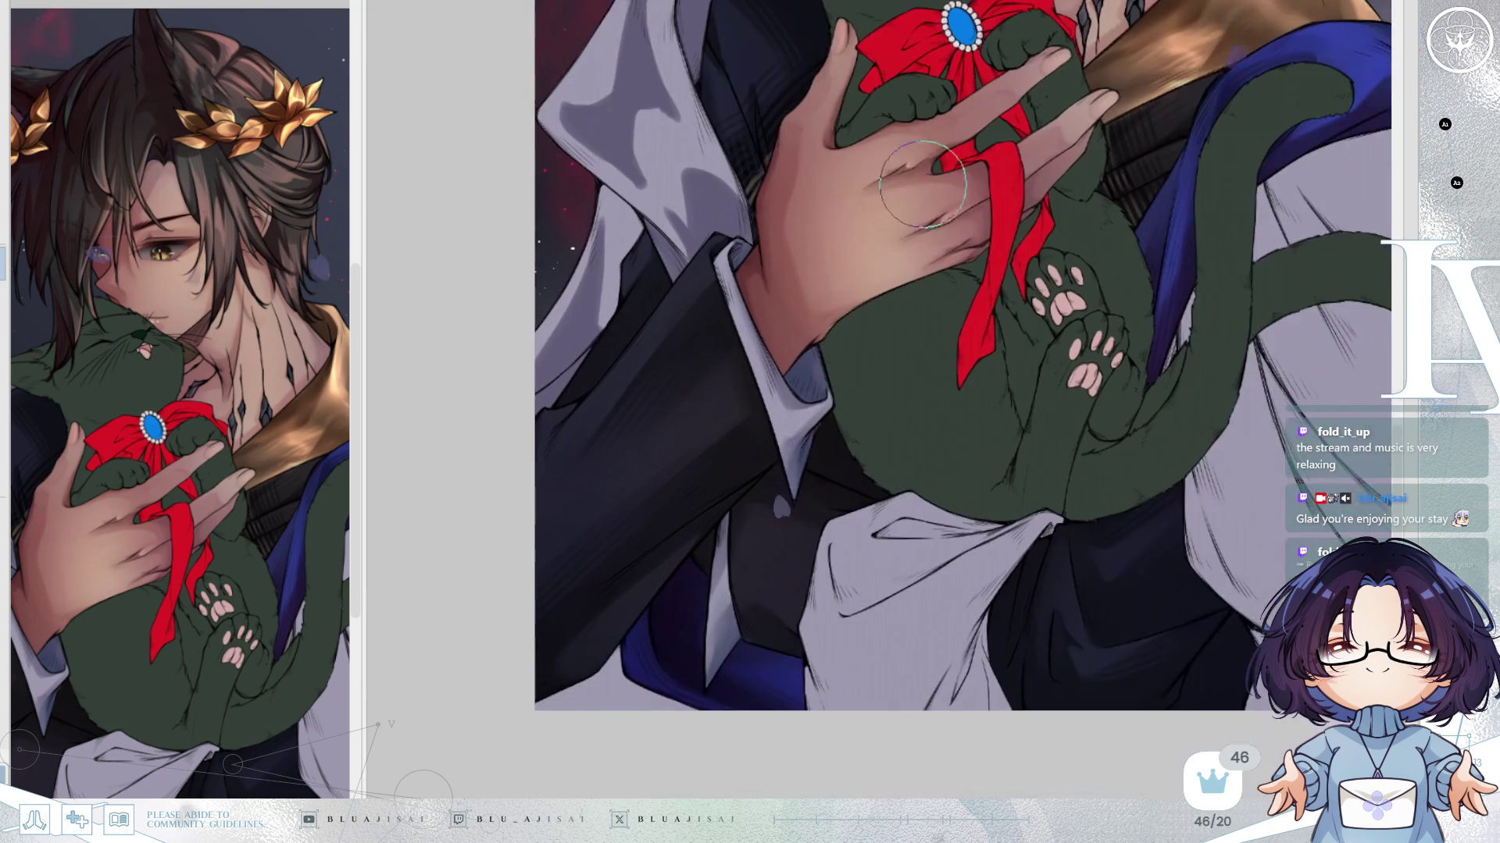
Shade the coat's lower-left edge and lower cloth folds with dark grey.
scroll(1012, 426, "down", 1)
scroll(1012, 426, "left", 2)
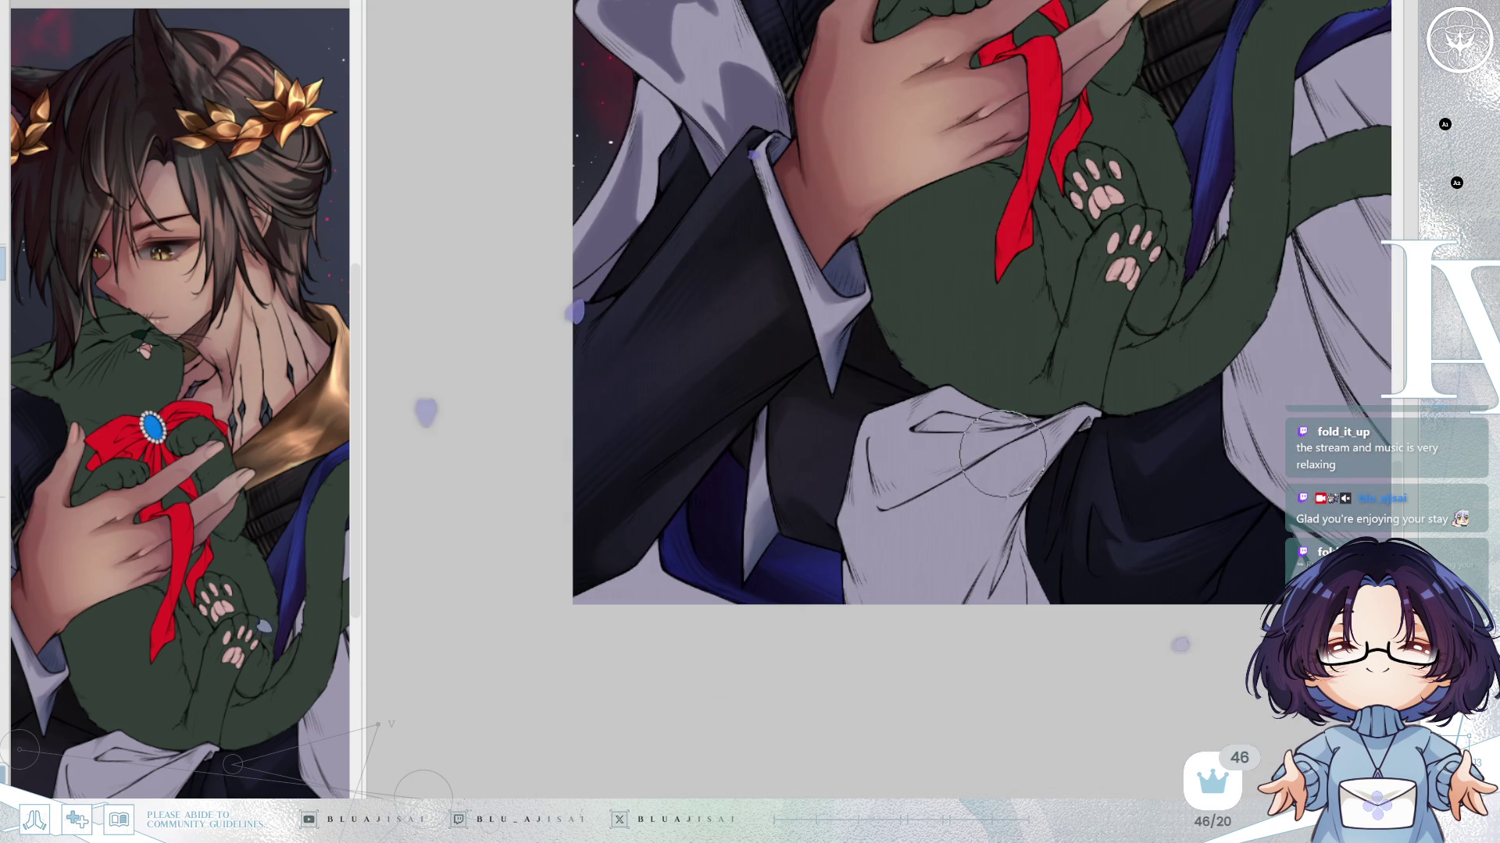
mouse_move(660, 555)
left_mouse_down()
mouse_move(656, 521)
mouse_move(646, 605)
mouse_move(680, 555)
mouse_move(692, 576)
left_mouse_up()
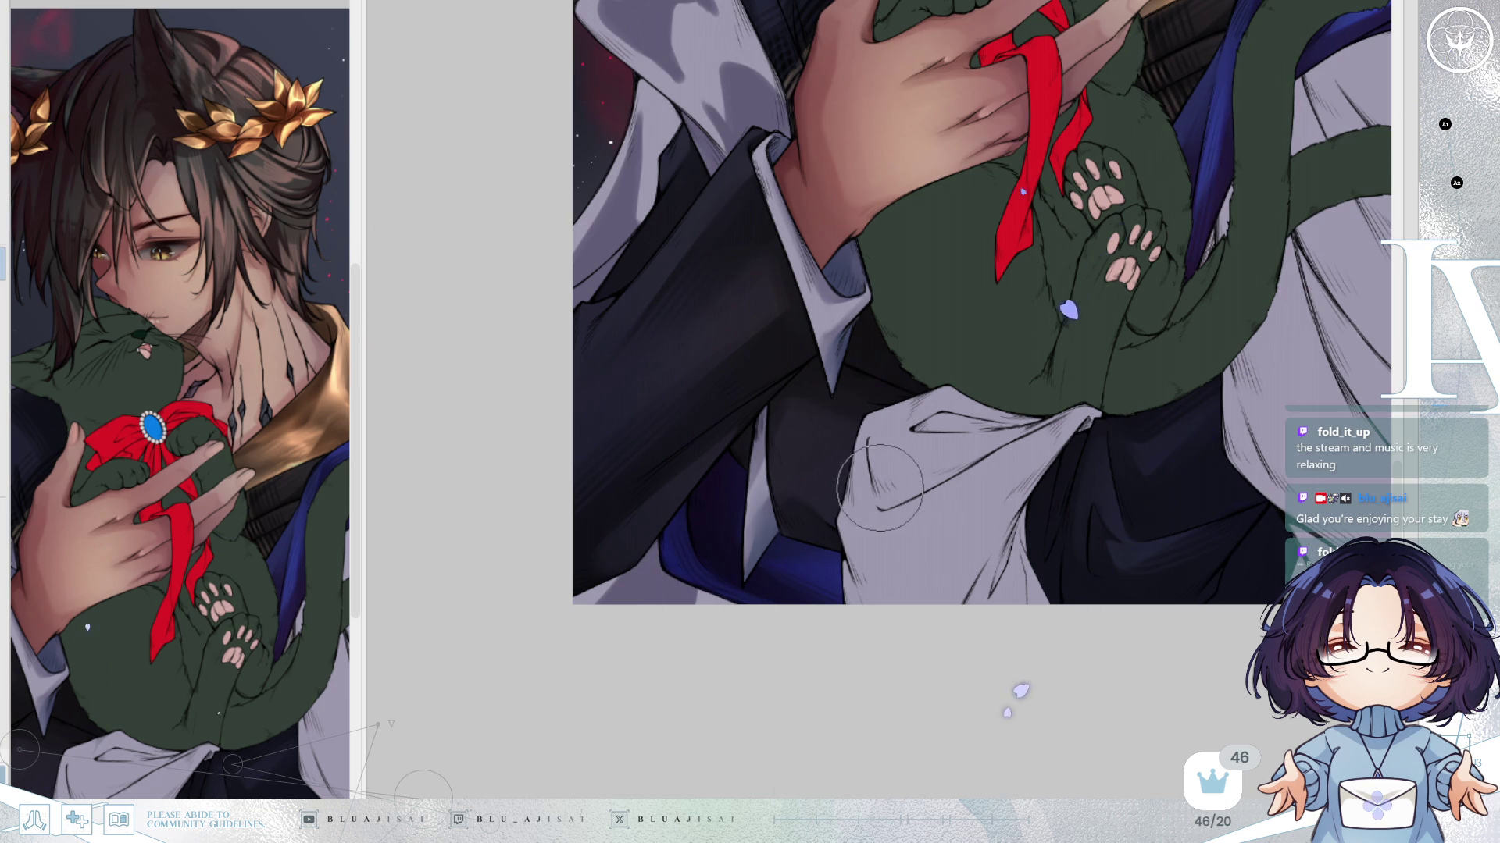
left_click_drag(934, 495, 878, 528)
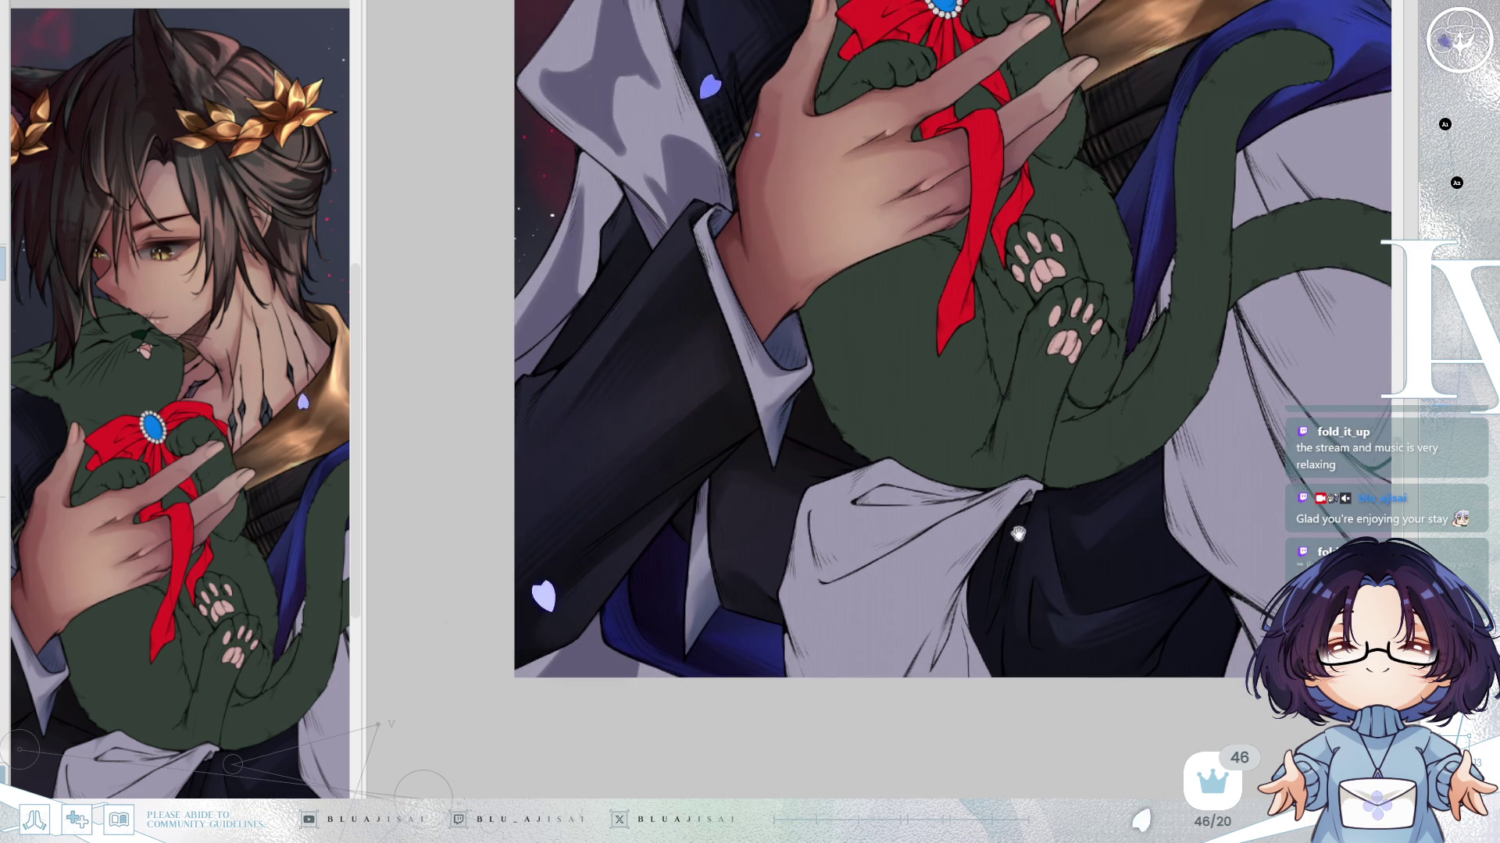
left_click_drag(991, 474, 951, 485)
mouse_move(757, 652)
left_mouse_down()
mouse_move(719, 602)
mouse_move(763, 693)
mouse_move(751, 638)
left_mouse_up()
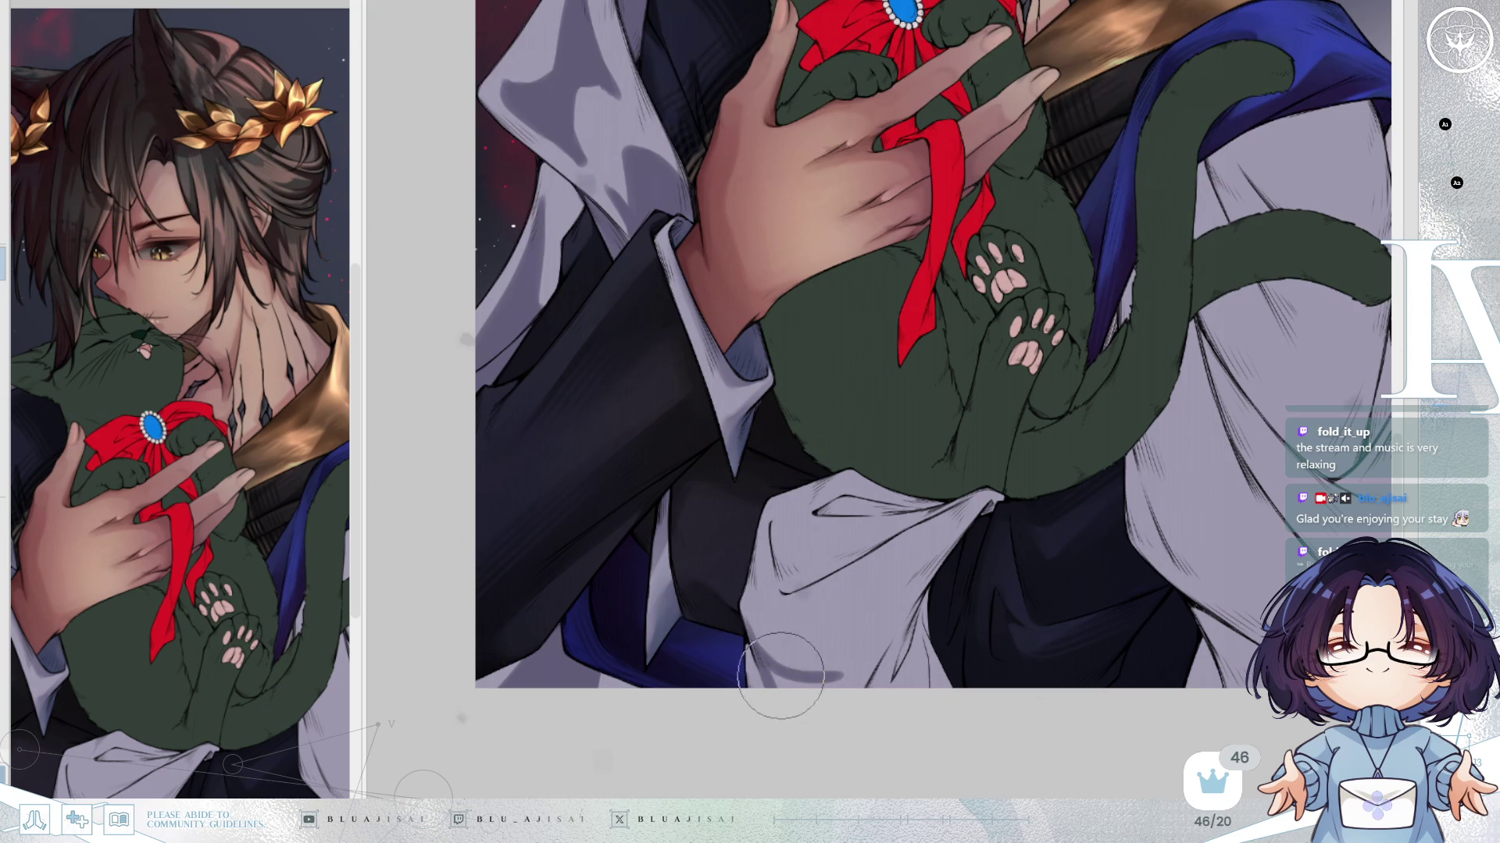
mouse_move(915, 576)
left_mouse_down()
mouse_move(871, 578)
mouse_move(898, 600)
mouse_move(870, 648)
mouse_move(894, 616)
mouse_move(867, 625)
mouse_move(836, 672)
mouse_move(773, 547)
mouse_move(796, 571)
left_mouse_up()
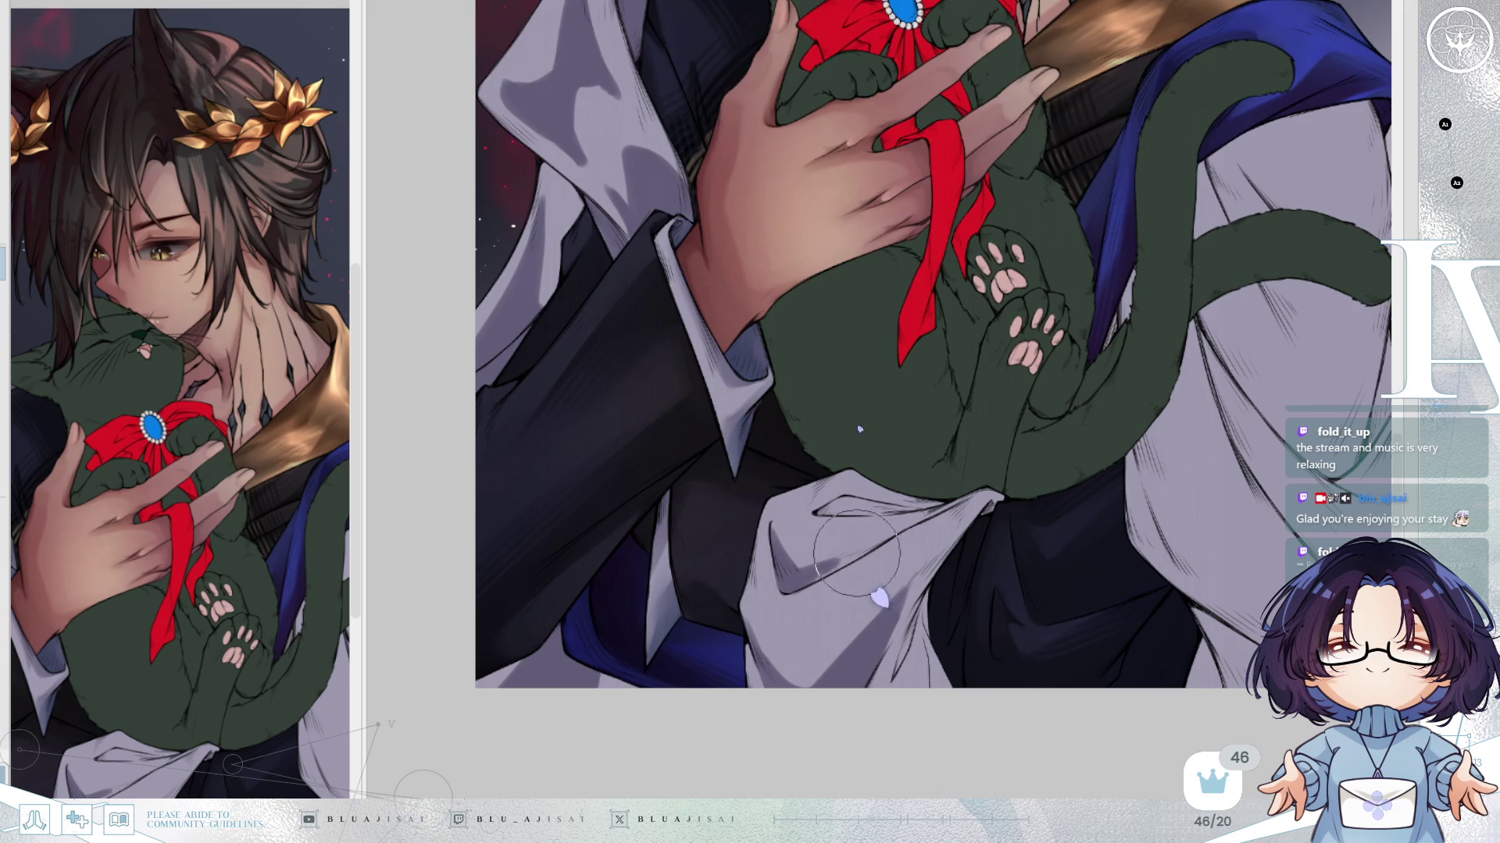
mouse_move(787, 582)
left_mouse_down()
mouse_move(890, 539)
mouse_move(861, 547)
left_mouse_up()
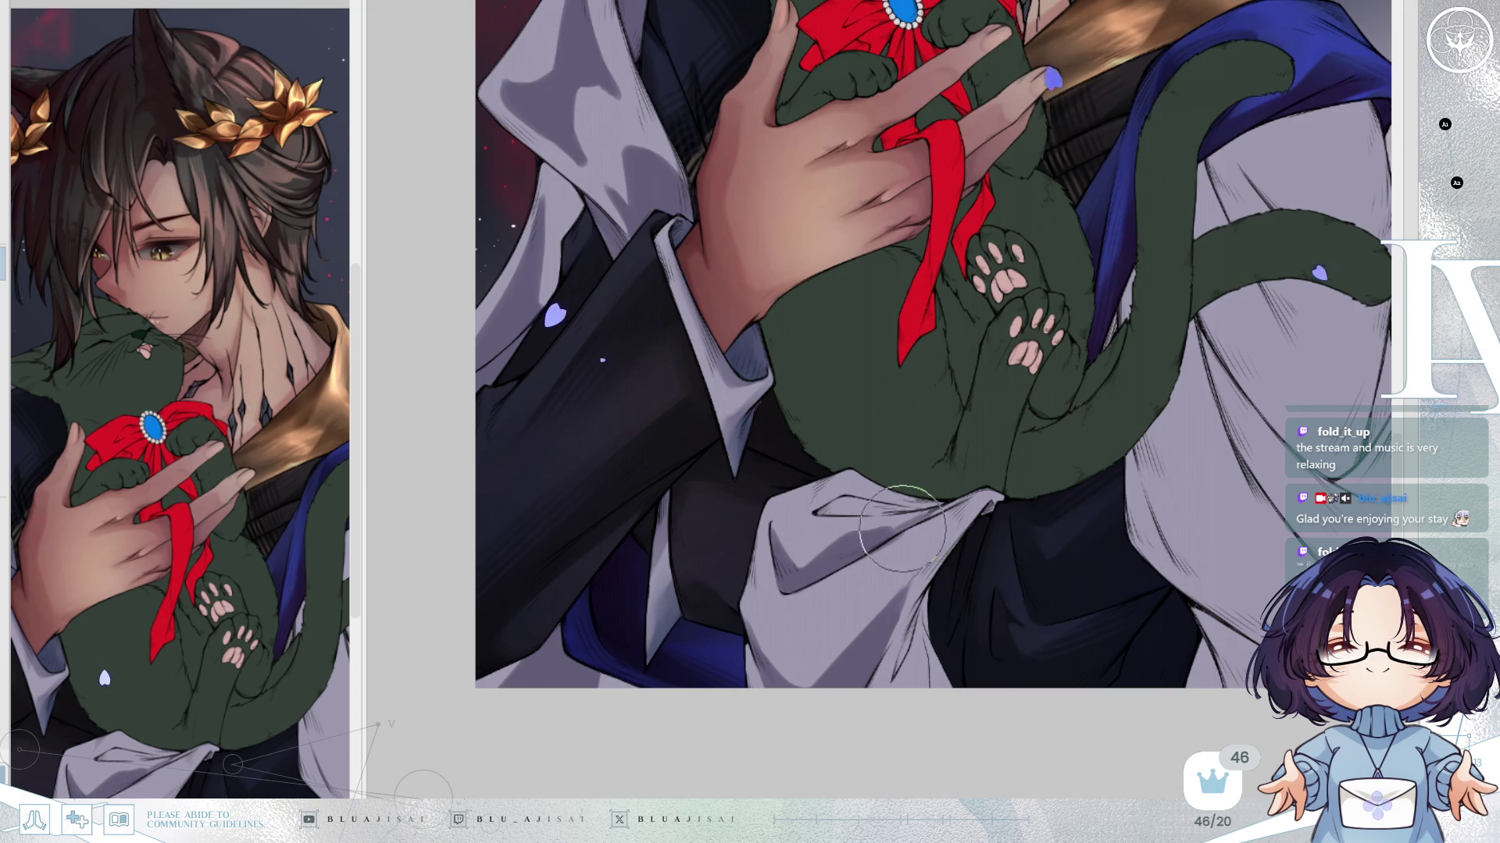
Rotate the view and paint a long dark shadow down the sleeve beside the tail.
key("Delete")
key("Delete")
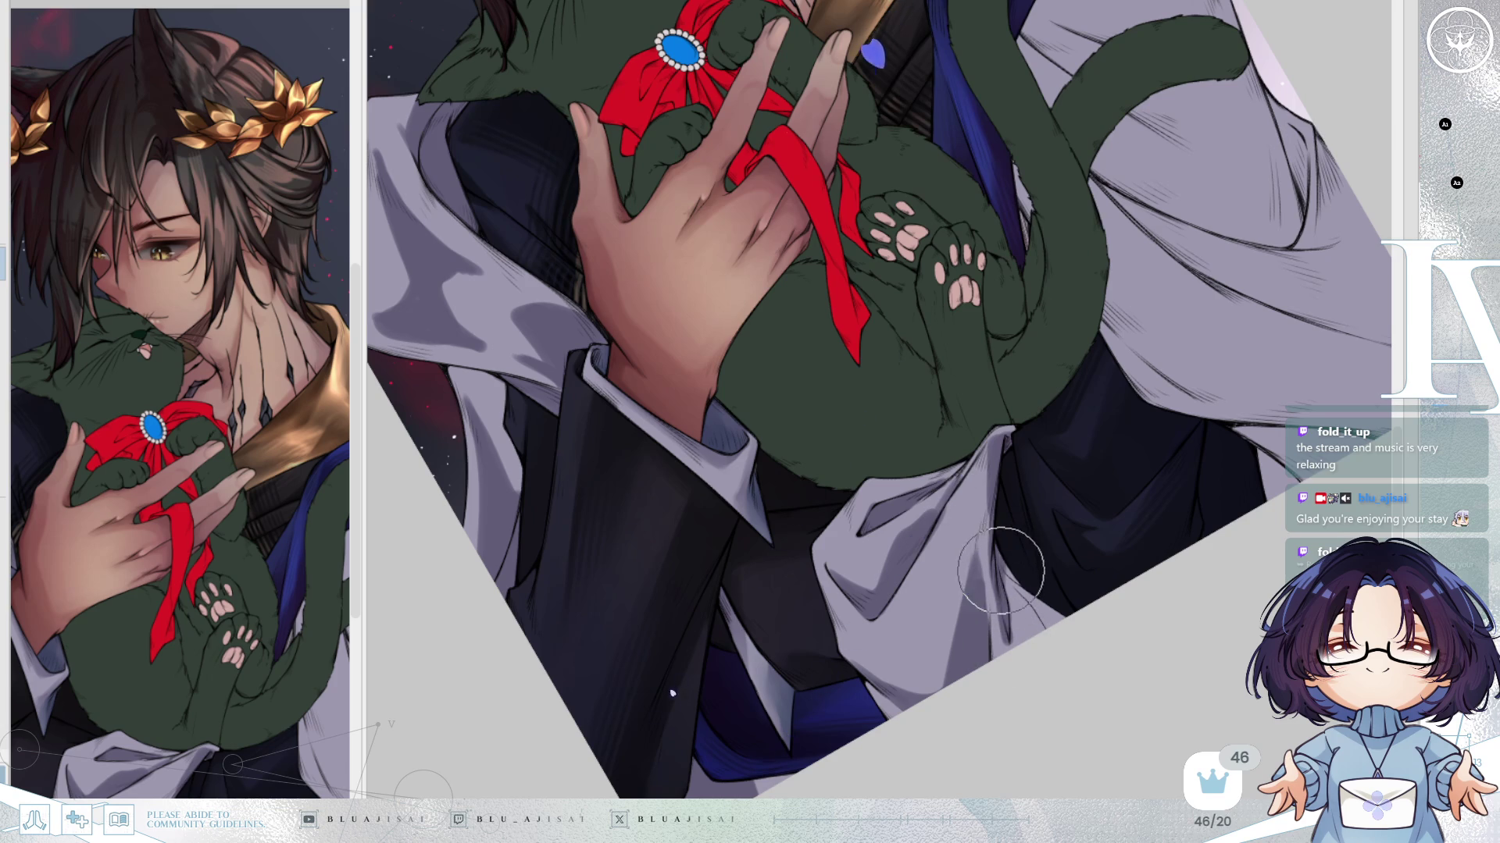
mouse_move(1082, 639)
left_mouse_down()
mouse_move(1054, 578)
mouse_move(1012, 574)
left_mouse_up()
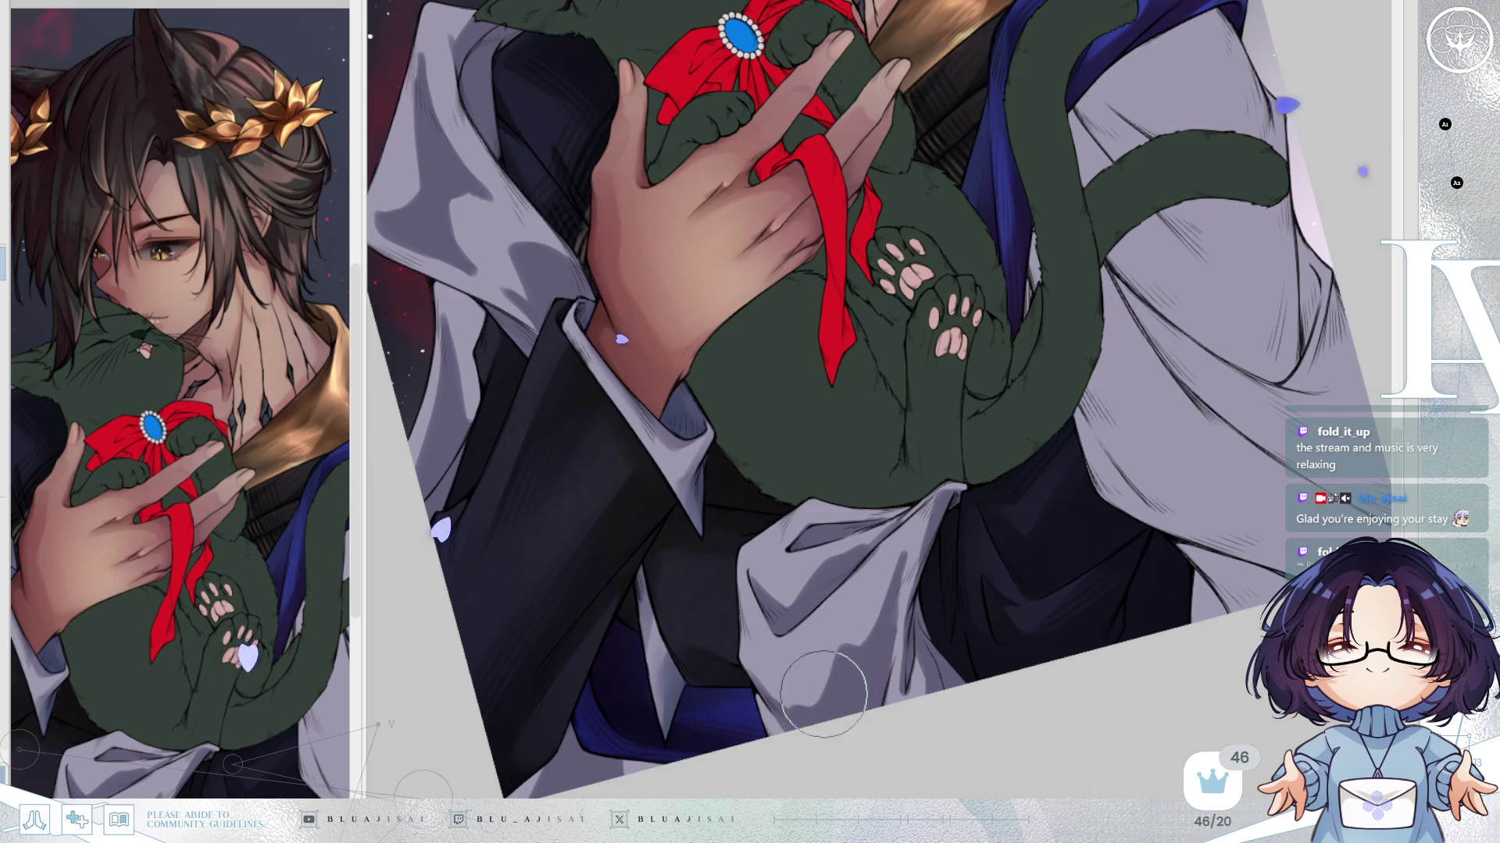
mouse_move(968, 556)
left_mouse_down()
mouse_move(1054, 601)
mouse_move(934, 596)
mouse_move(1024, 572)
left_mouse_up()
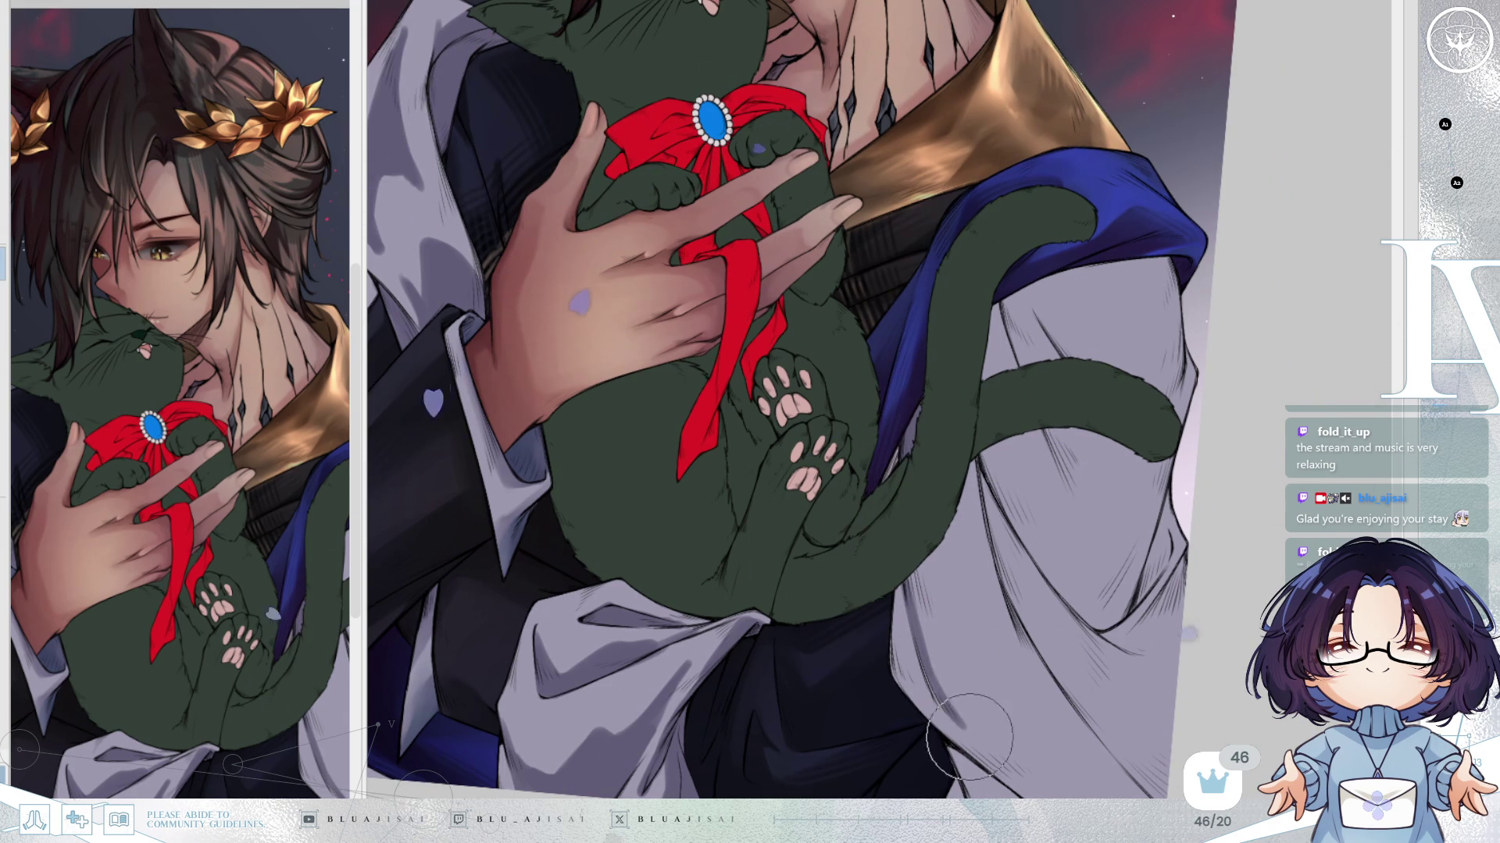
left_click_drag(935, 547, 937, 625)
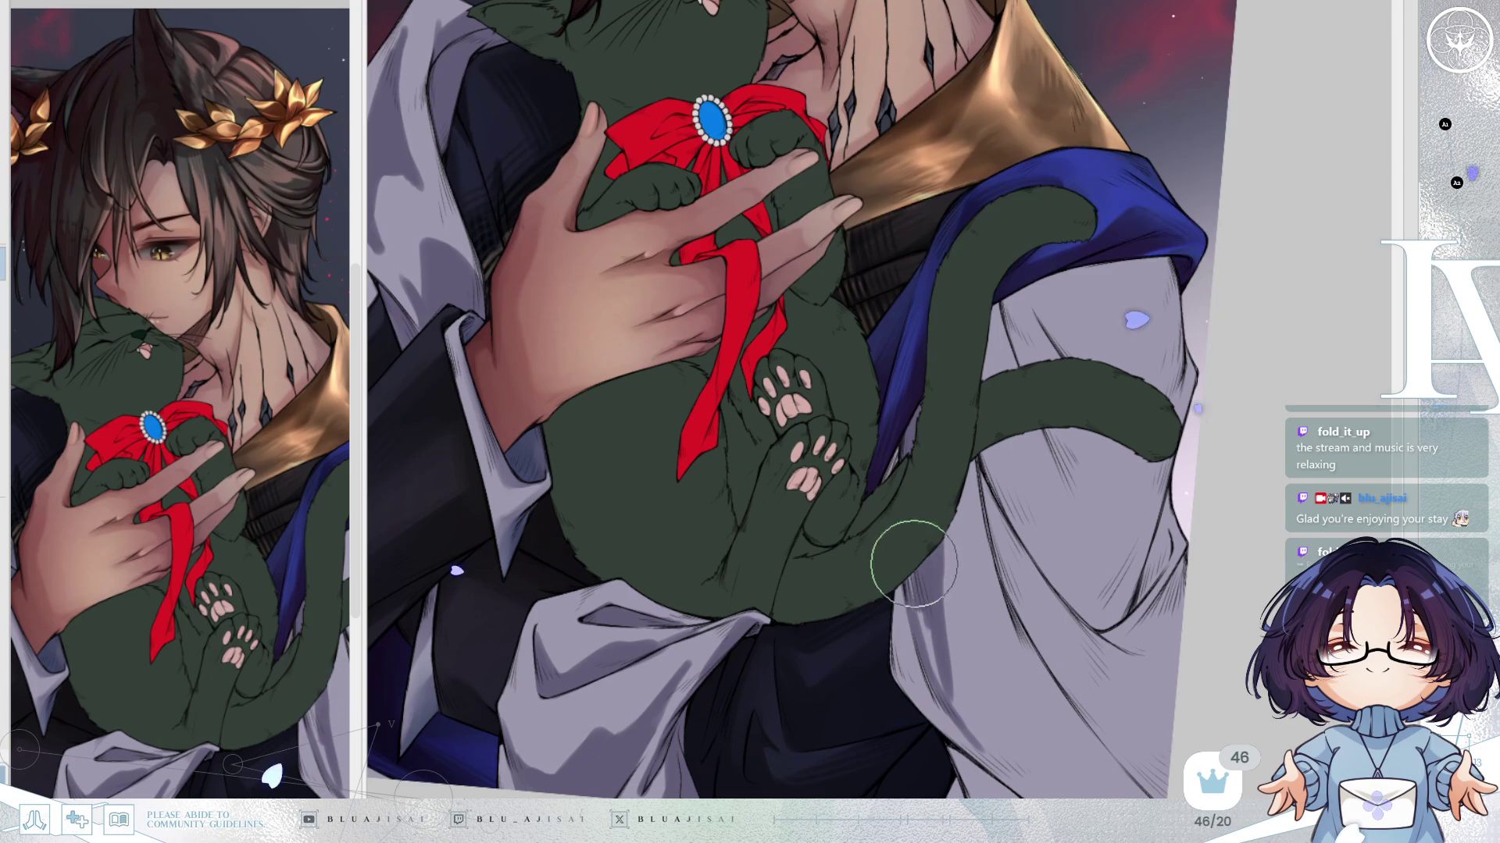
left_click_drag(898, 570, 941, 694)
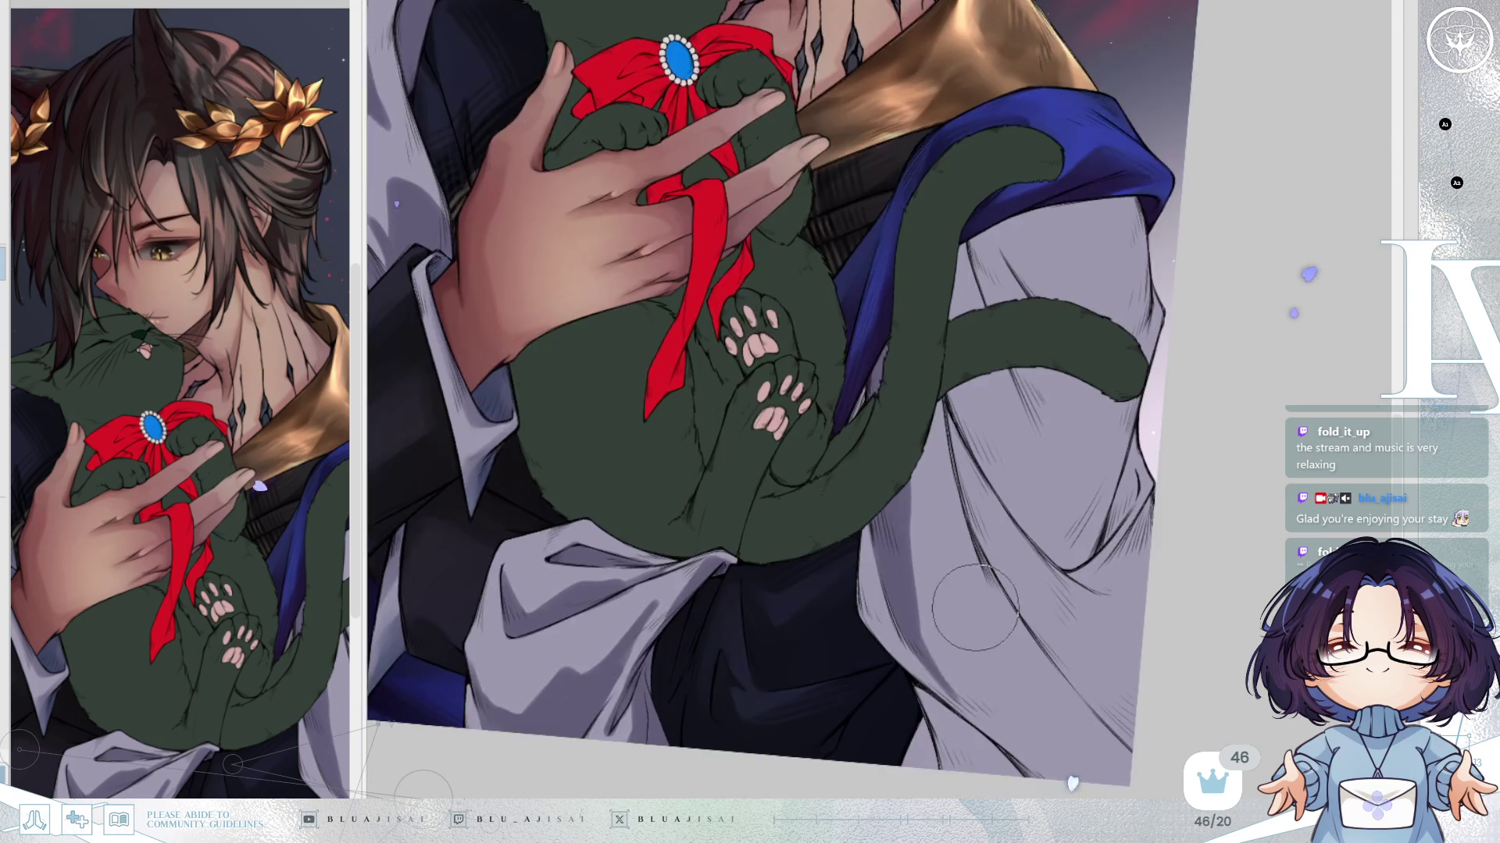
With the view mirrored, darken the fold shading along the sleeve's and robe's lower edges.
key("h")
scroll(1015, 461, "down", 3)
left_click_drag(872, 613, 778, 696)
left_click_drag(868, 657, 904, 645)
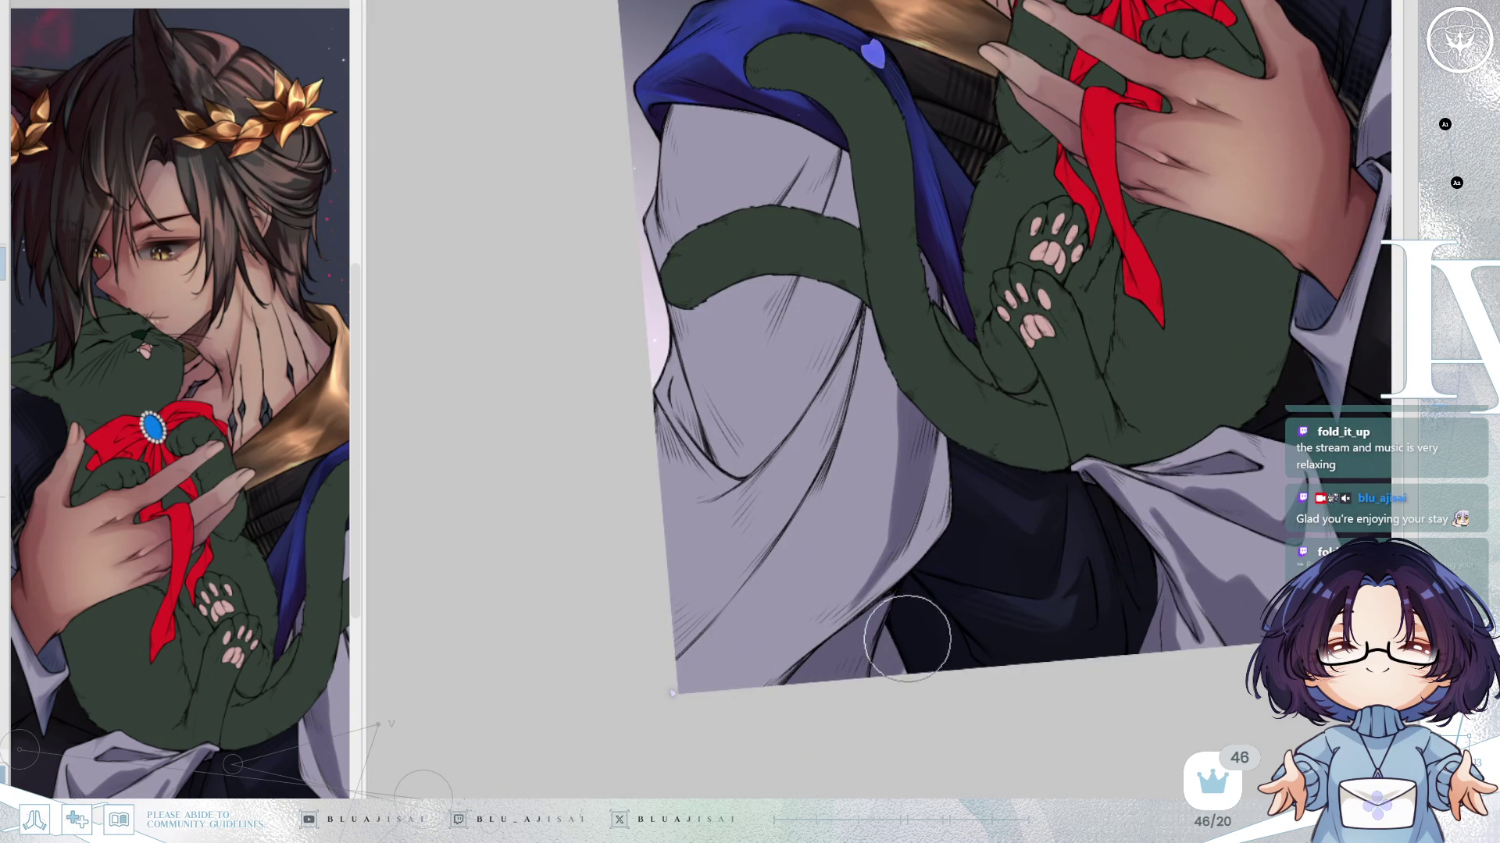
scroll(954, 547, "up", 3)
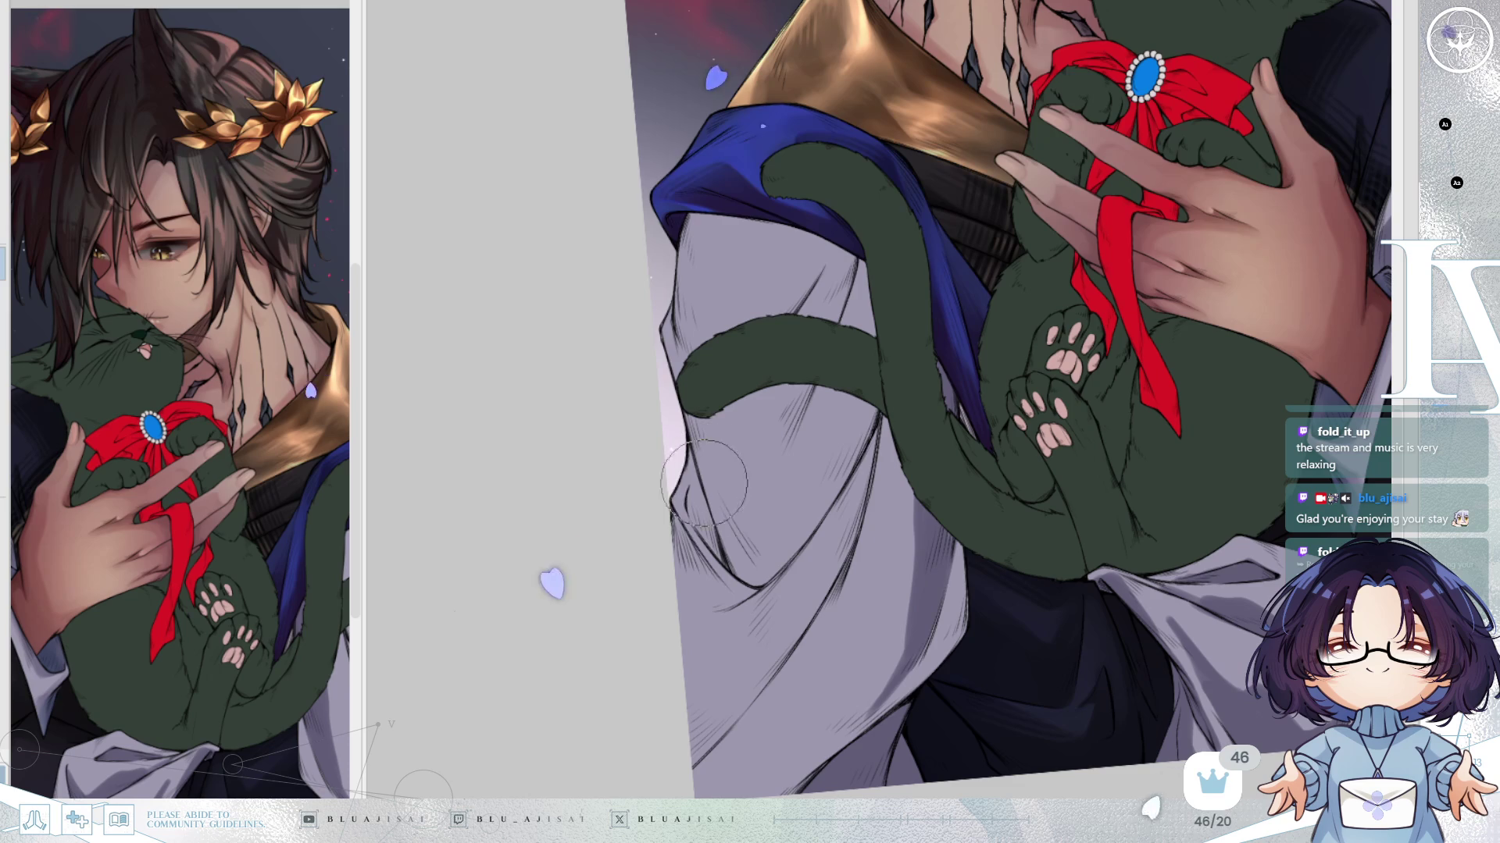
mouse_move(713, 513)
left_mouse_down()
mouse_move(687, 477)
mouse_move(699, 472)
mouse_move(711, 538)
mouse_move(699, 515)
mouse_move(716, 544)
mouse_move(698, 484)
mouse_move(740, 567)
mouse_move(713, 518)
mouse_move(753, 552)
mouse_move(752, 535)
mouse_move(738, 542)
mouse_move(777, 551)
mouse_move(735, 578)
mouse_move(802, 530)
mouse_move(868, 434)
left_mouse_up()
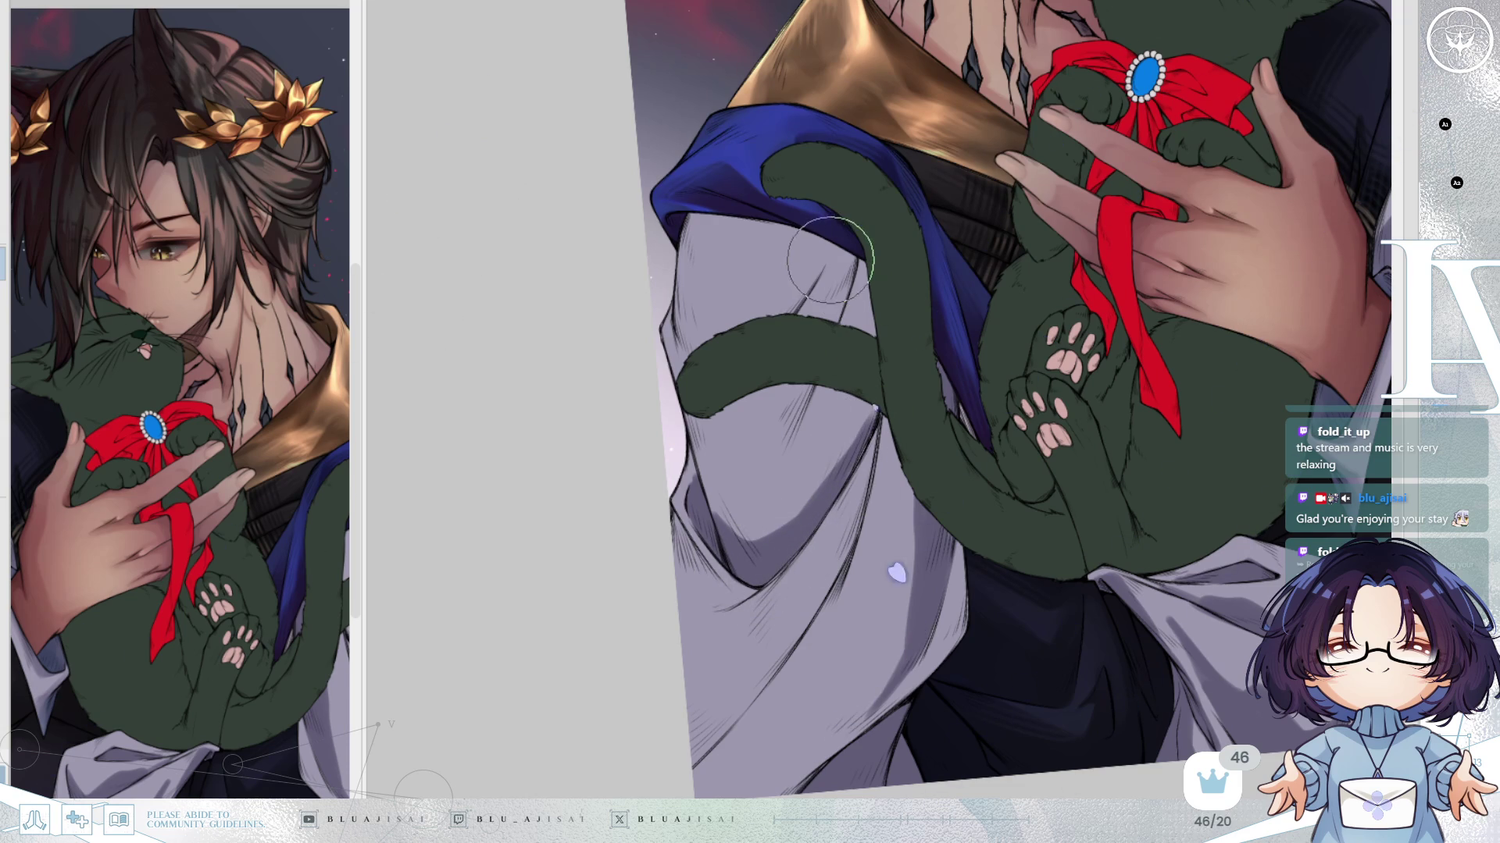
Add diagonal and hook-shaped fold shadows down the sleeve, easing them beside the blue sash.
mouse_move(840, 231)
left_mouse_down()
mouse_move(753, 492)
mouse_move(827, 325)
mouse_move(844, 234)
mouse_move(815, 360)
mouse_move(877, 318)
mouse_move(860, 451)
left_mouse_up()
mouse_move(760, 546)
left_mouse_down()
mouse_move(880, 399)
mouse_move(887, 291)
mouse_move(856, 325)
mouse_move(813, 507)
left_mouse_up()
scroll(843, 251, "down", 3)
left_click_drag(849, 416, 815, 478)
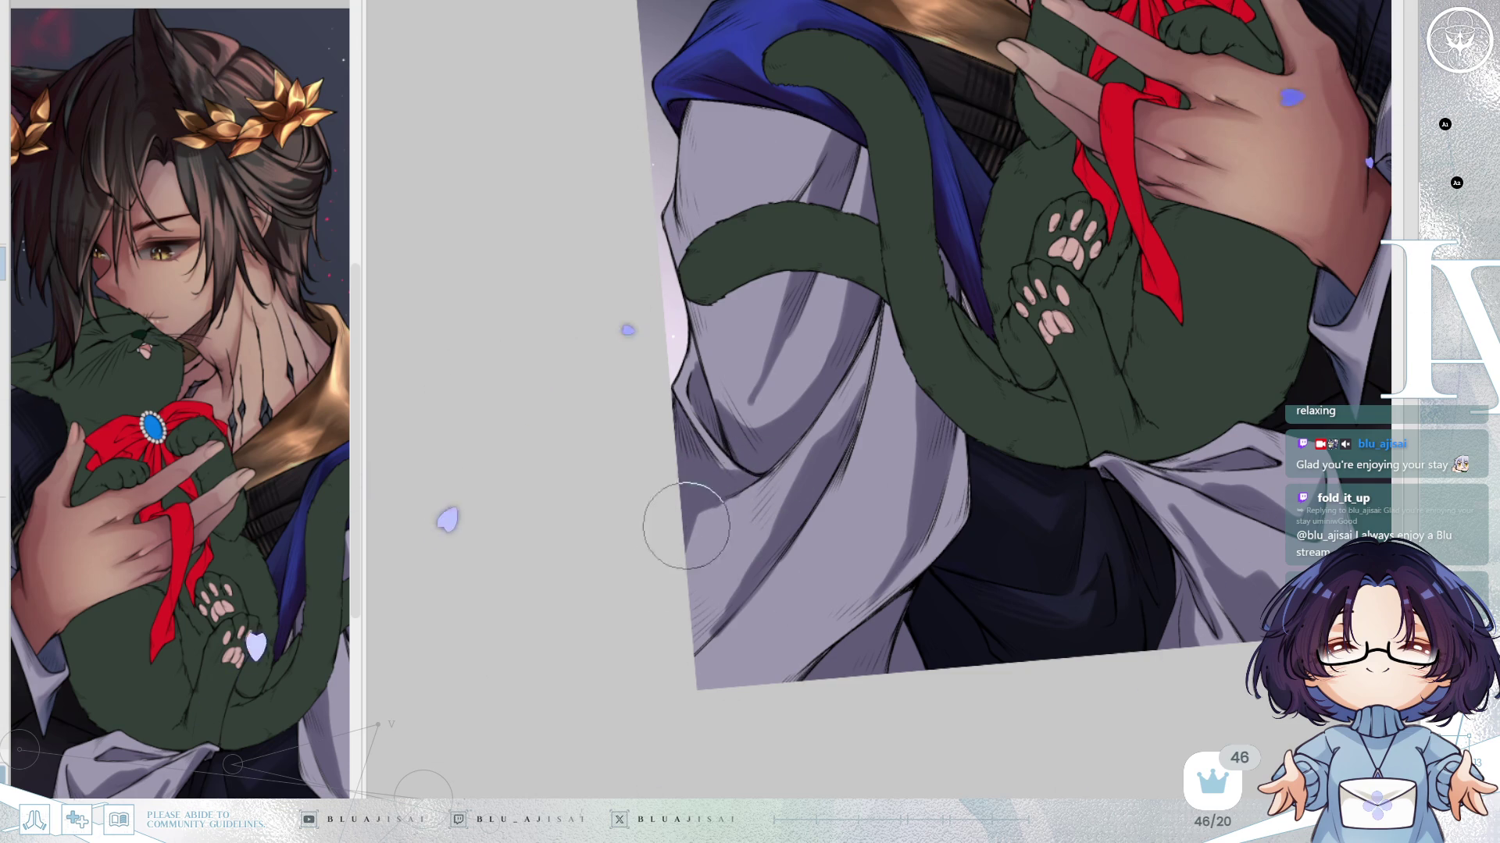
scroll(677, 556, "up", 3)
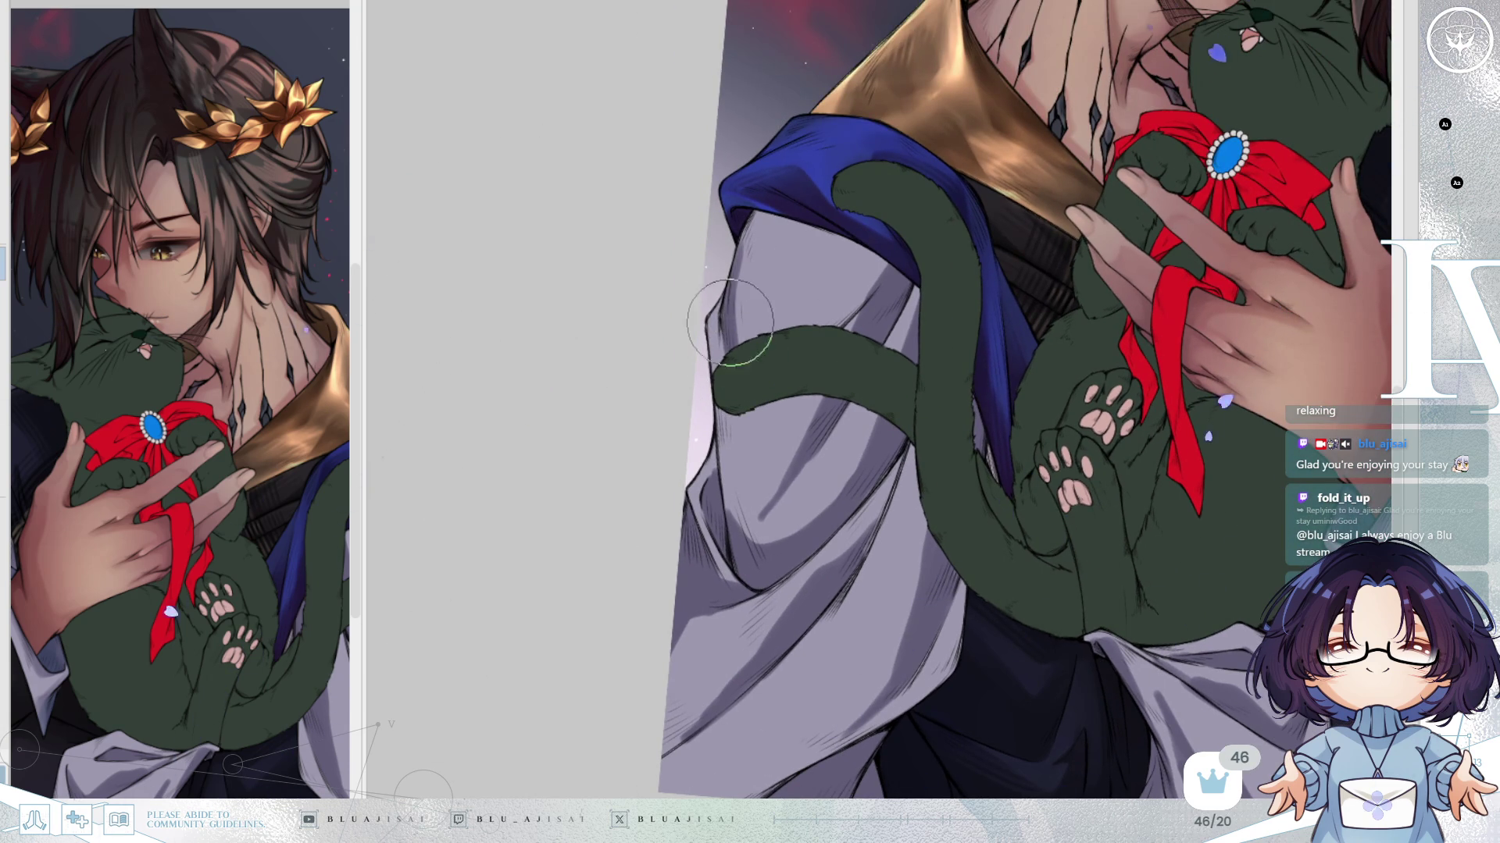
left_click_drag(737, 280, 824, 241)
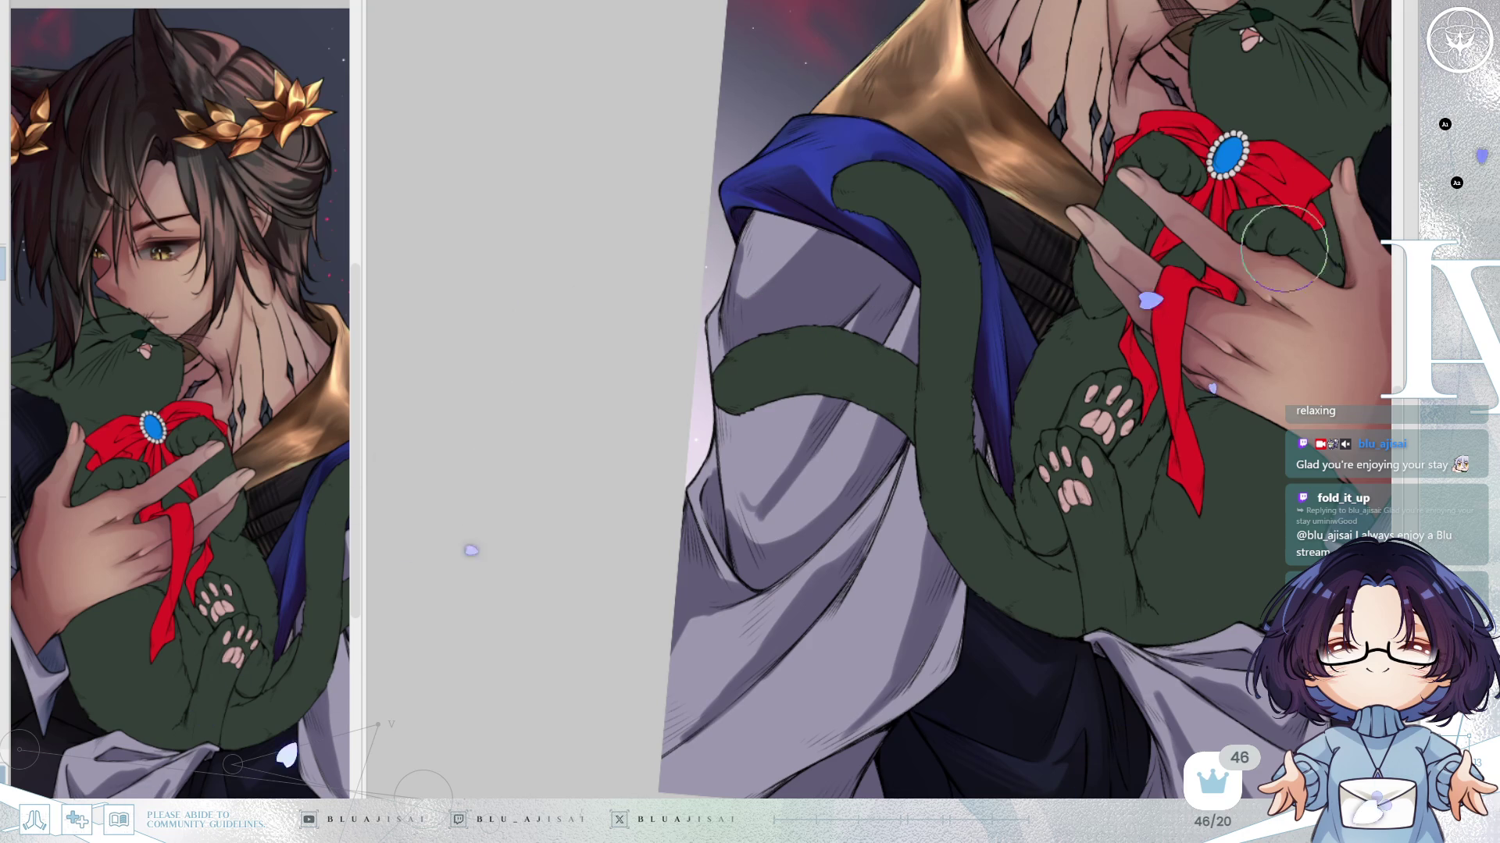
left_click_drag(743, 251, 813, 224)
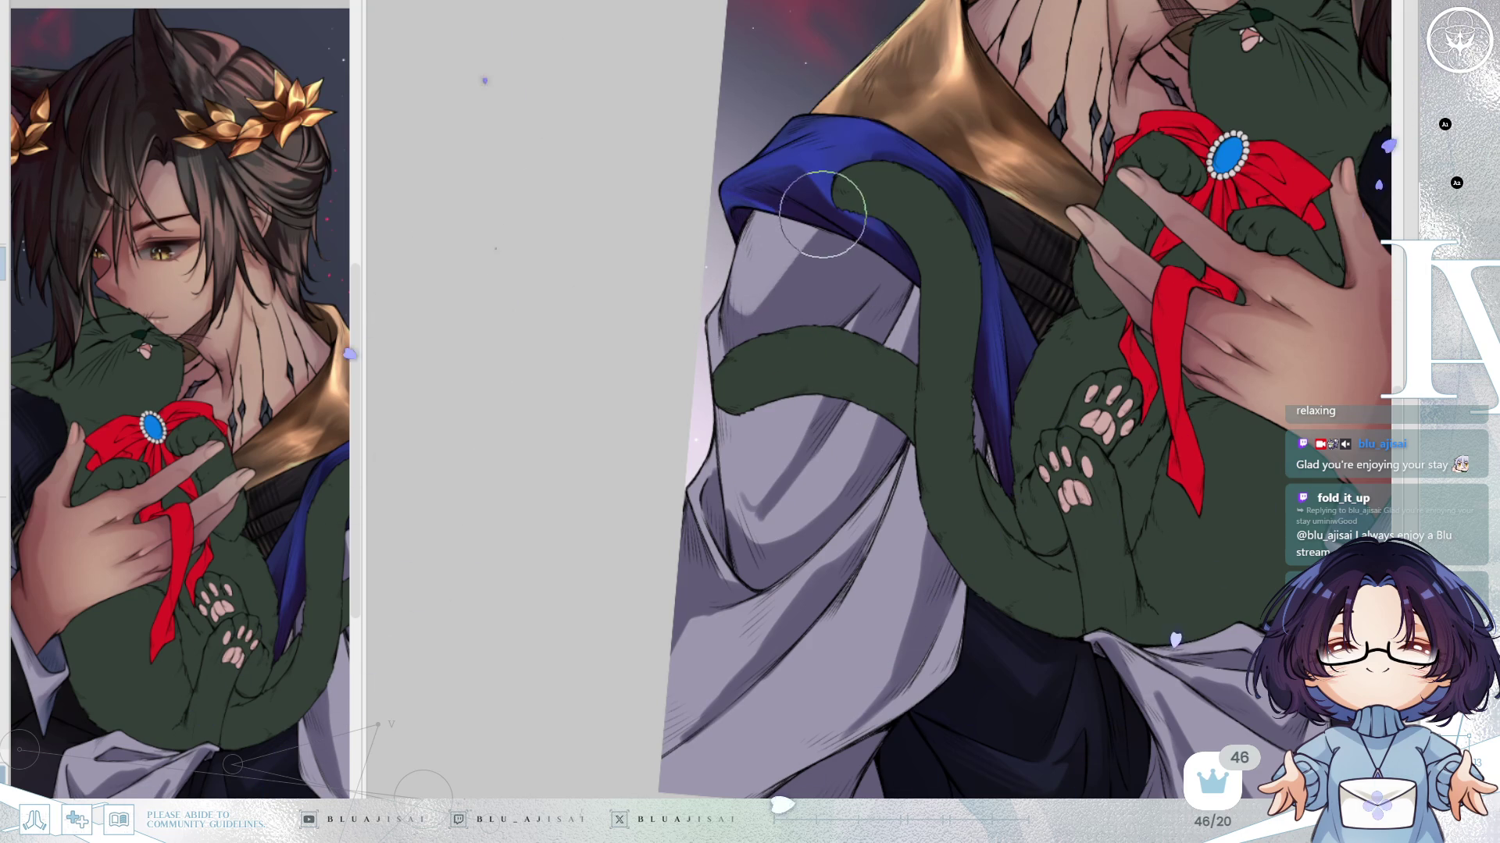
scroll(1093, 199, "down", 6)
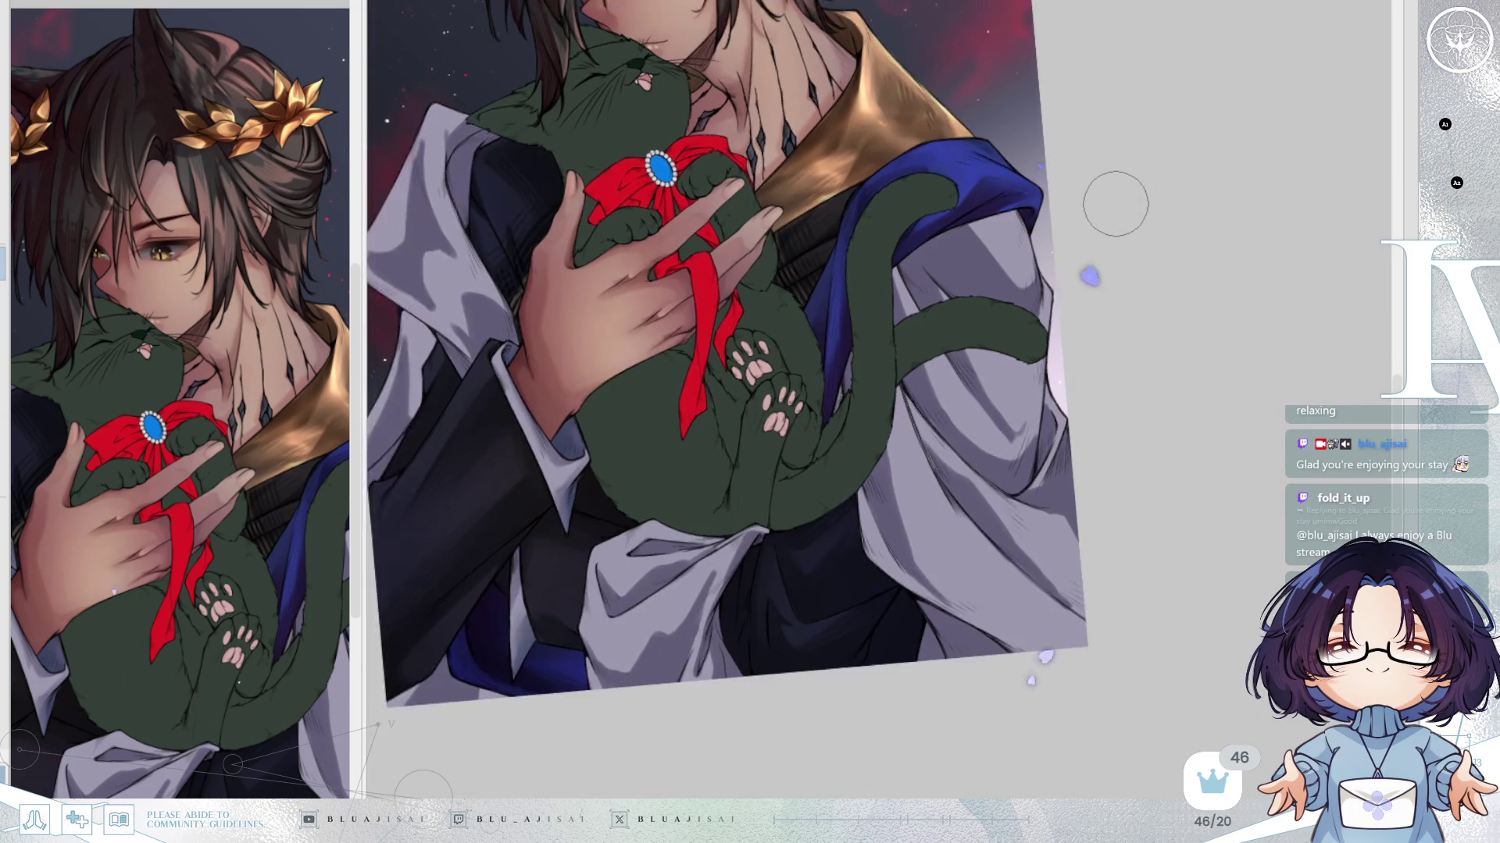
Redo the robe fold shading with longer, darker strokes, then show the whole illustration upright.
scroll(1114, 206, "up", 2)
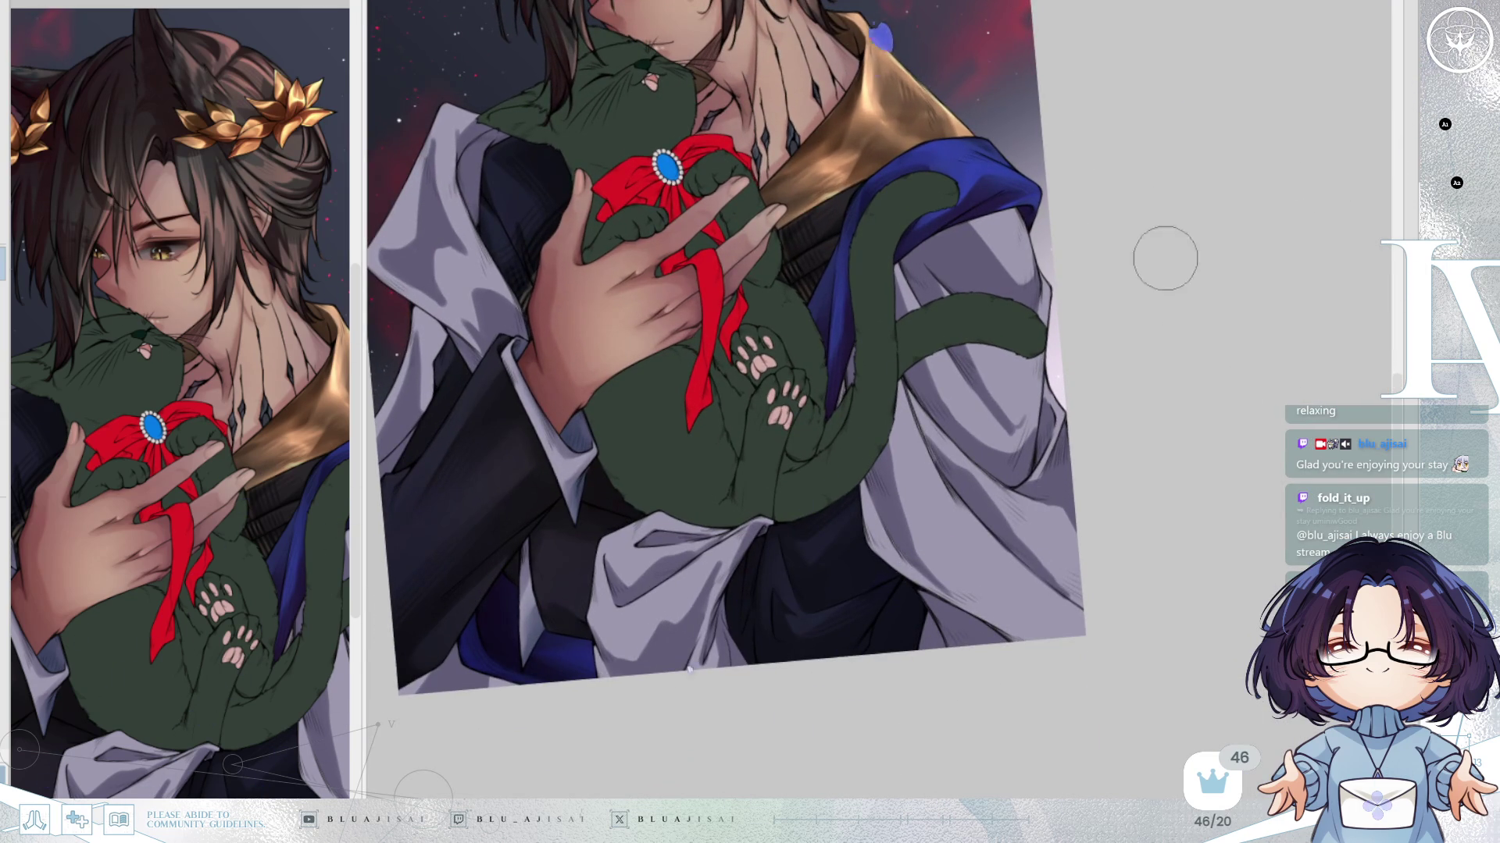
scroll(859, 387, "down", 5)
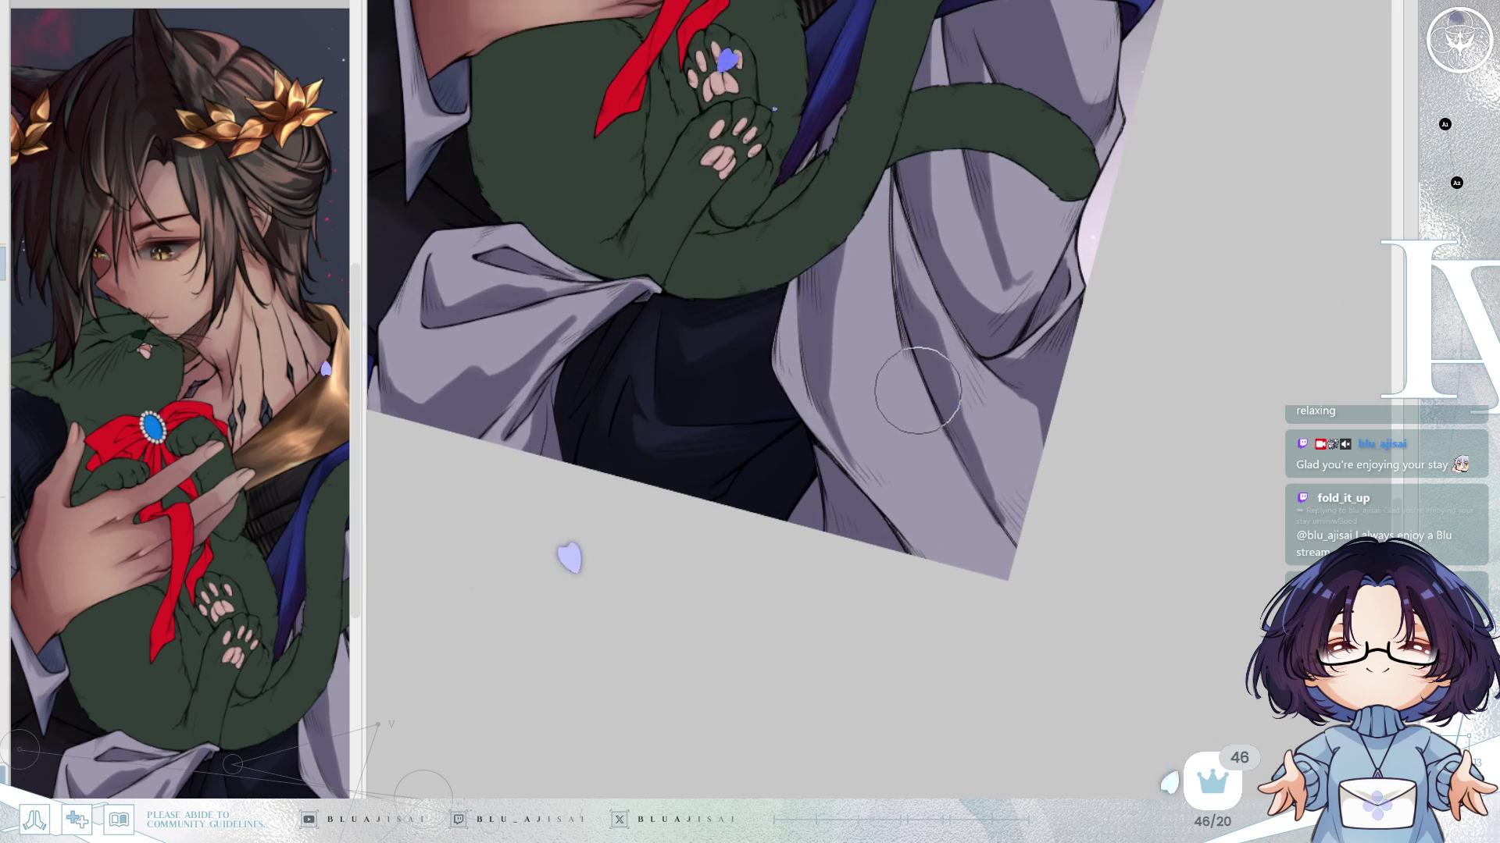
scroll(916, 406, "down", 2)
scroll(916, 427, "up", 3)
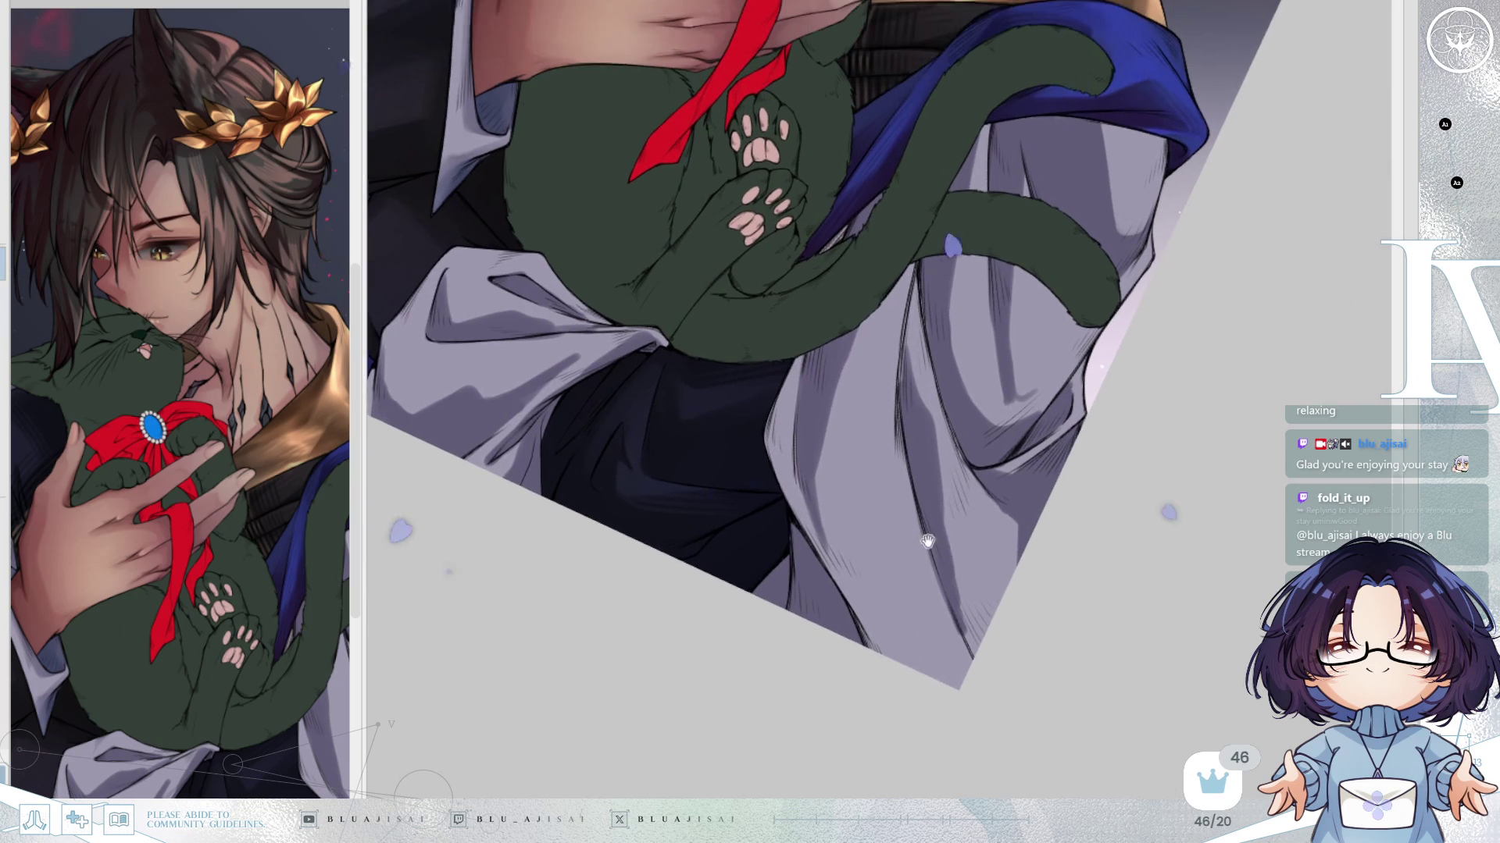
key("ctrl+z")
mouse_move(890, 486)
left_mouse_down()
mouse_move(936, 605)
mouse_move(857, 597)
mouse_move(883, 625)
mouse_move(900, 605)
mouse_move(908, 658)
mouse_move(899, 628)
left_mouse_up()
key("ctrl+z")
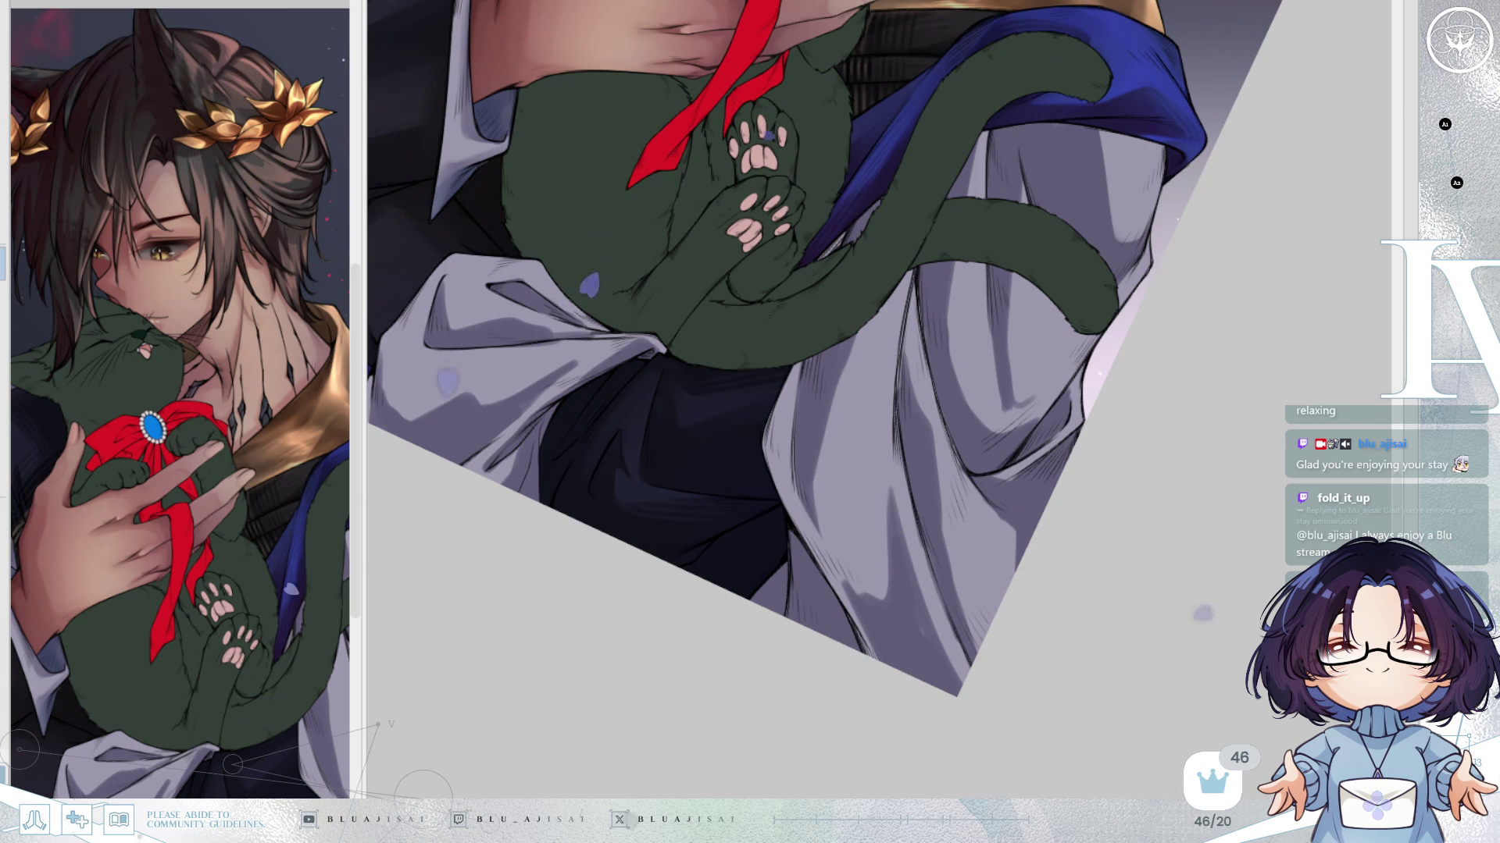
mouse_move(863, 336)
left_mouse_down()
mouse_move(796, 368)
mouse_move(830, 361)
mouse_move(867, 404)
left_mouse_up()
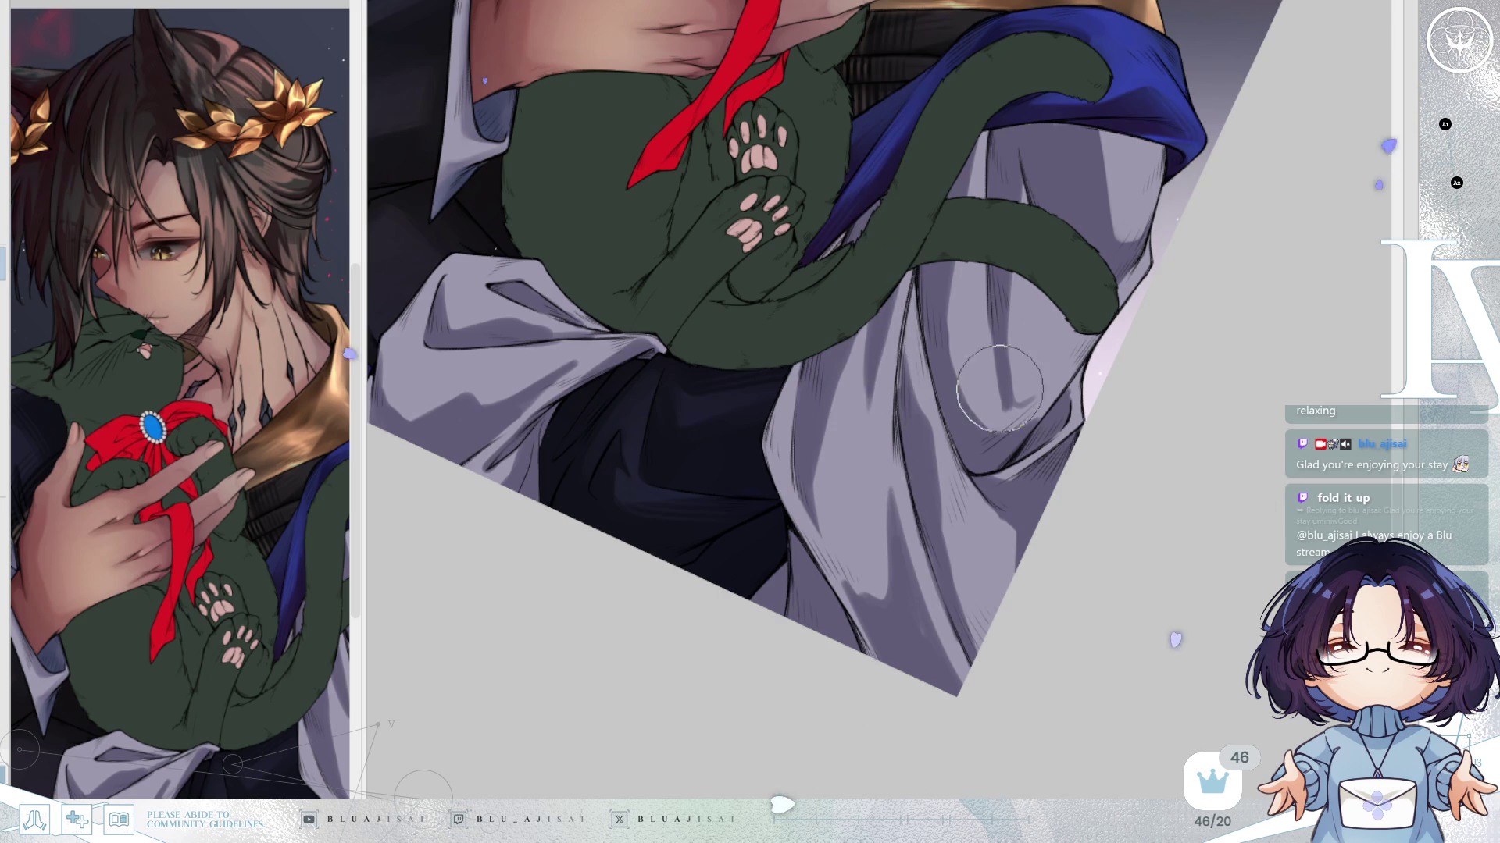
scroll(1132, 327, "down", 2)
mouse_move(1145, 324)
left_mouse_down()
mouse_move(1132, 331)
mouse_move(1132, 301)
mouse_move(1185, 452)
left_mouse_up()
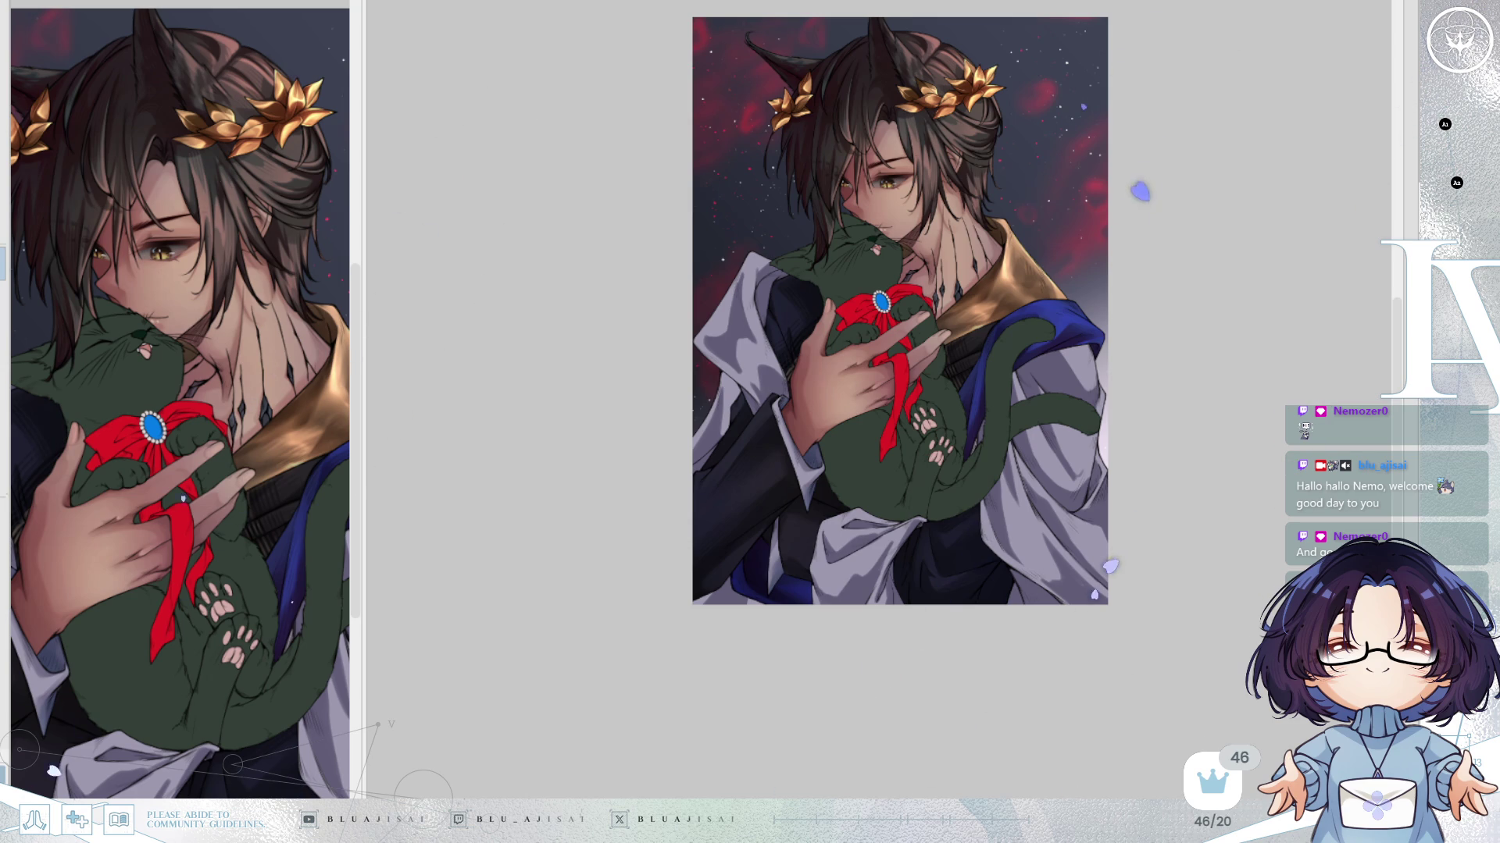
Zoom in and tilt the canvas toward the cat, hands and coat sleeve.
key("ctrl+plus")
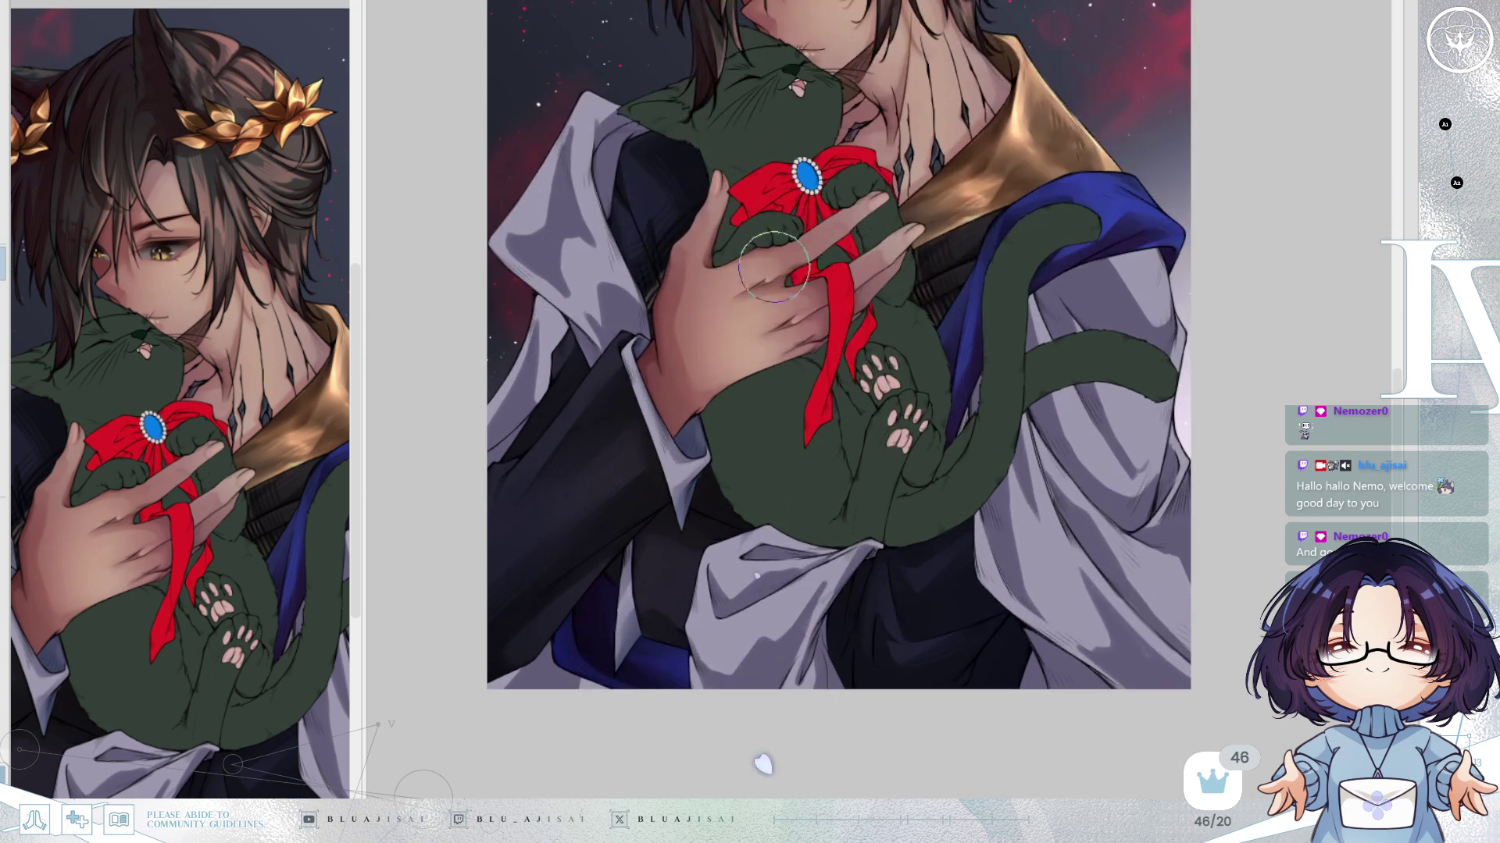
mouse_move(578, 312)
left_mouse_down()
mouse_move(707, 361)
mouse_move(717, 328)
mouse_move(684, 234)
mouse_move(703, 296)
left_mouse_up()
key("ctrl+plus")
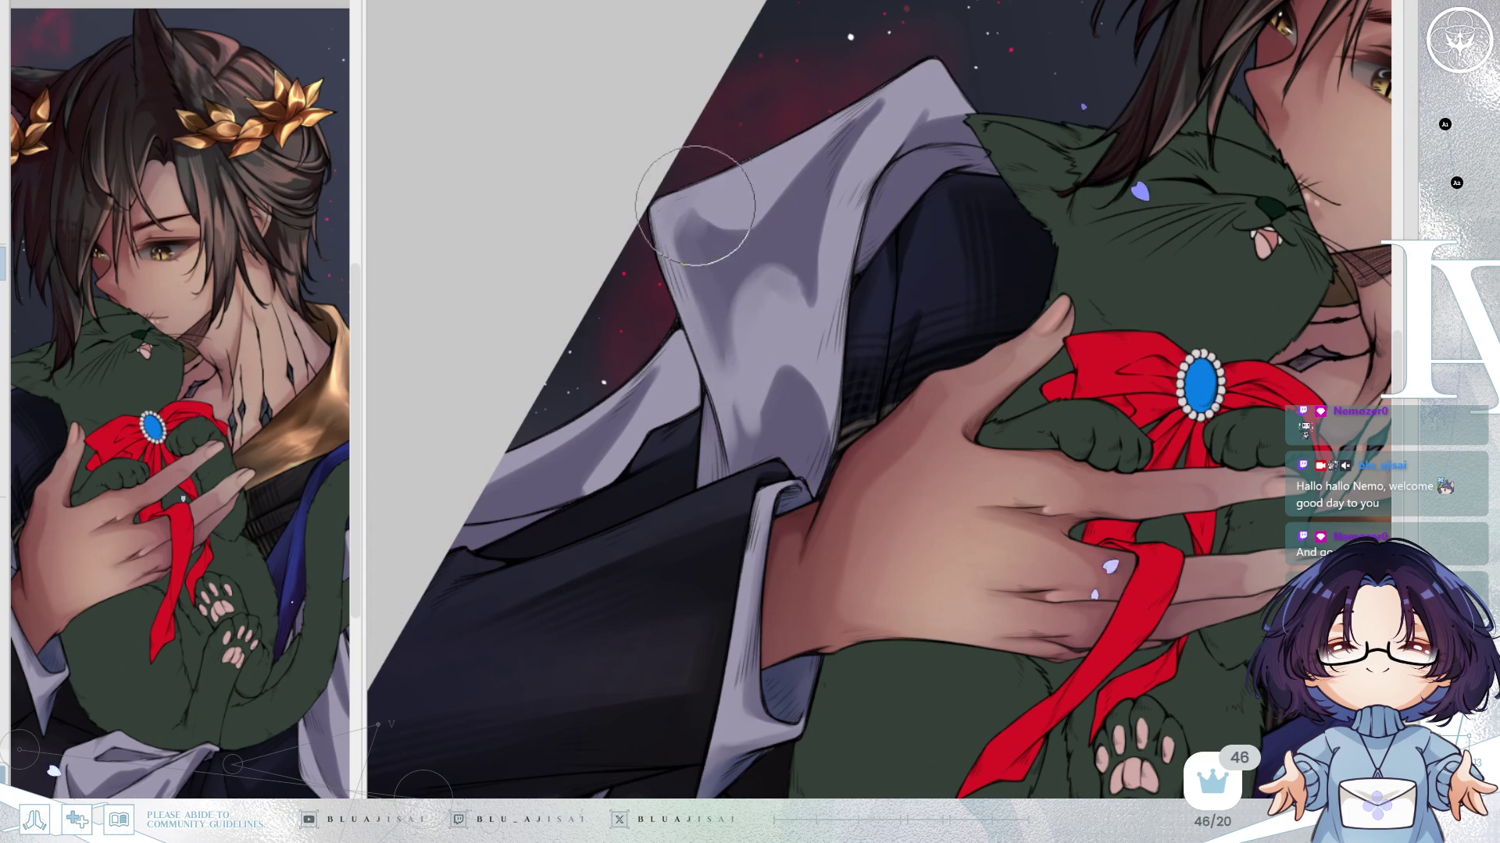
Airbrush a soft light highlight across the top corner of the coat sleeve.
left_click_drag(696, 134, 684, 203)
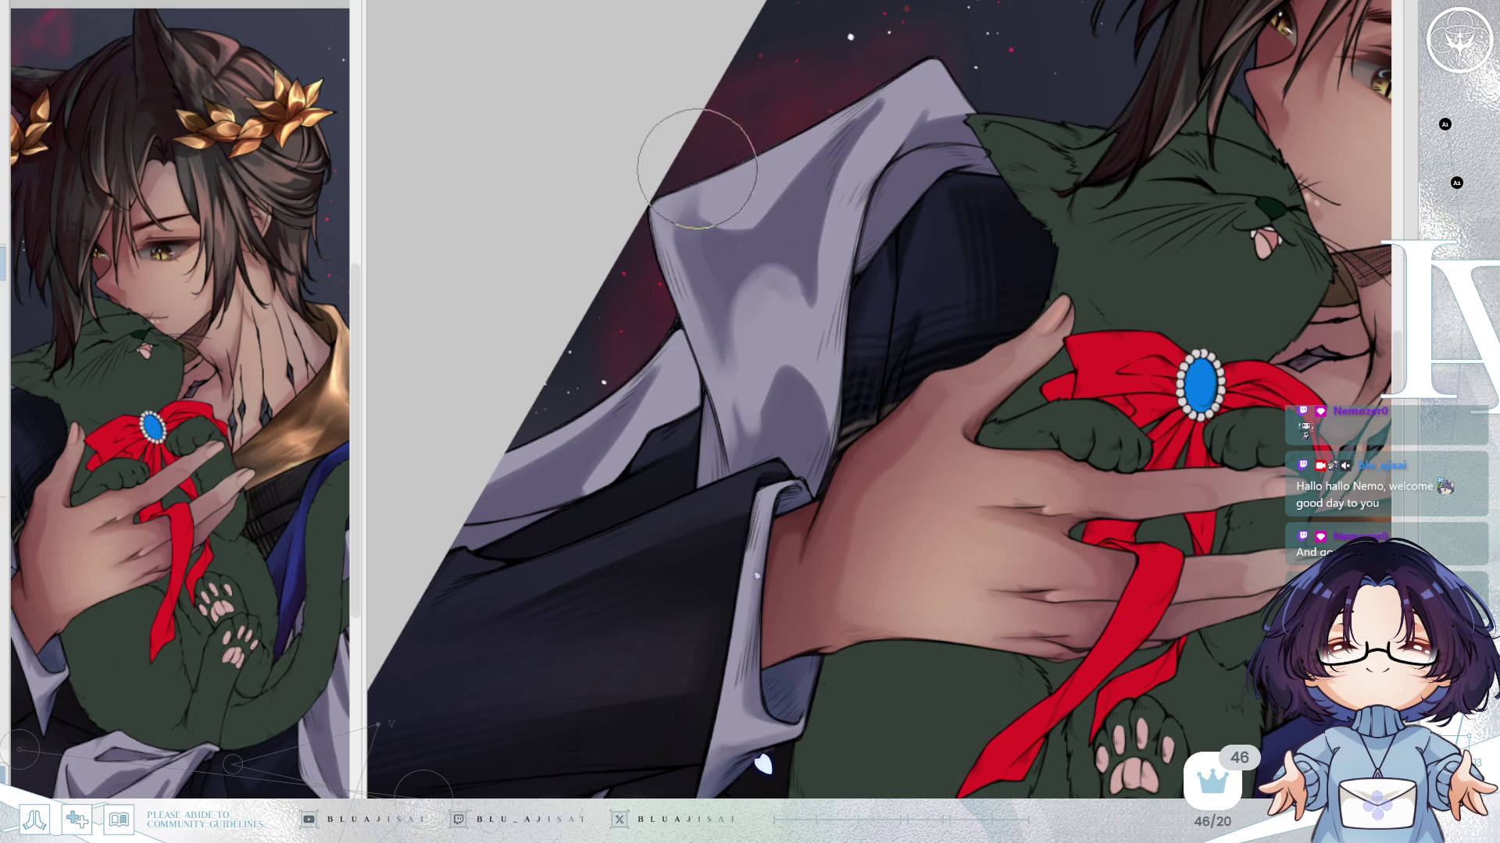
mouse_move(863, 110)
left_mouse_down()
mouse_move(795, 178)
mouse_move(820, 129)
mouse_move(719, 218)
left_mouse_up()
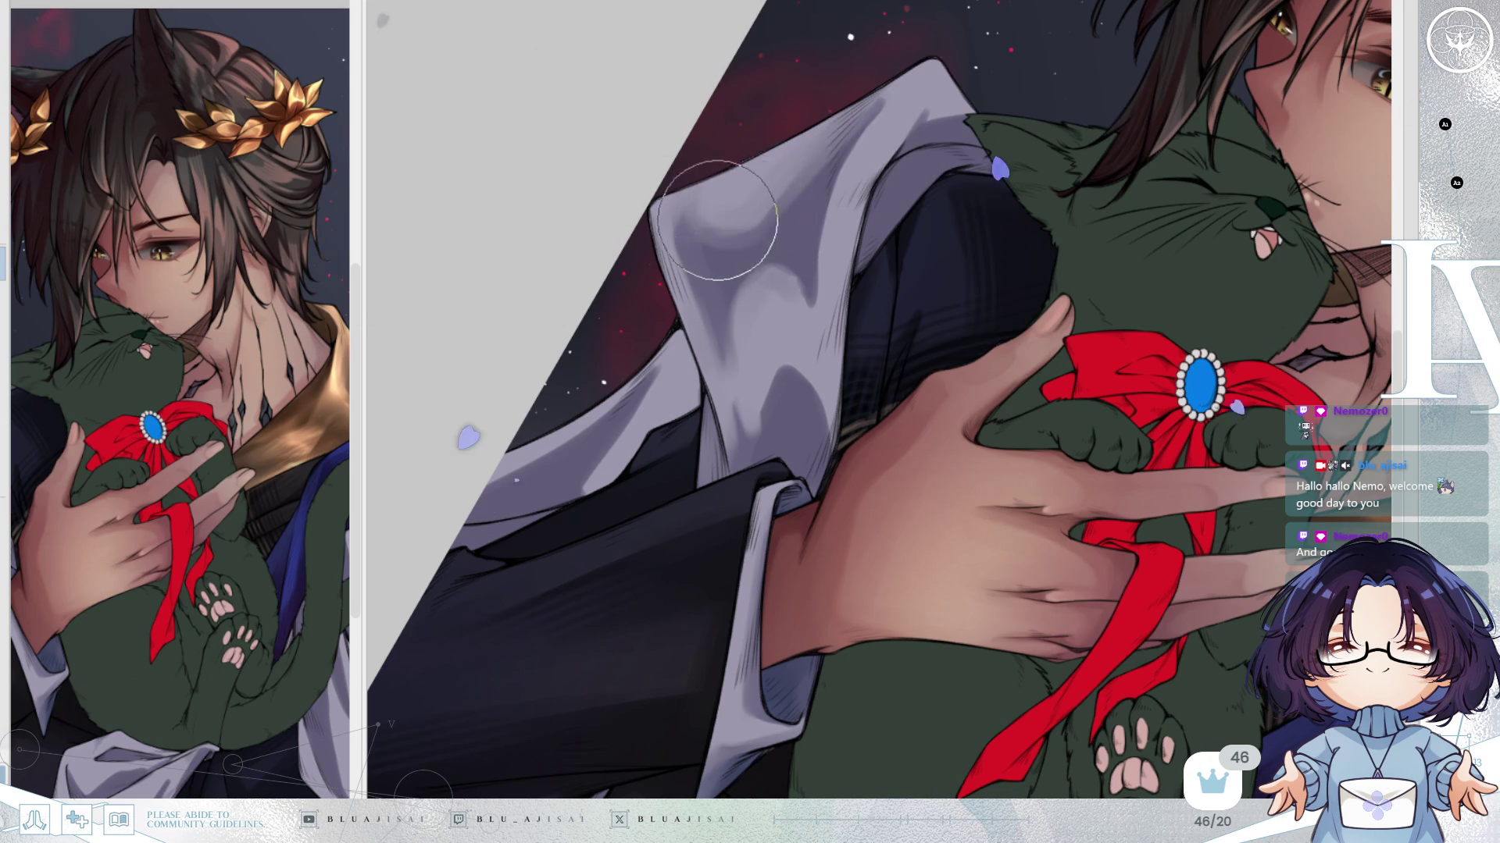
left_click_drag(753, 161, 807, 287)
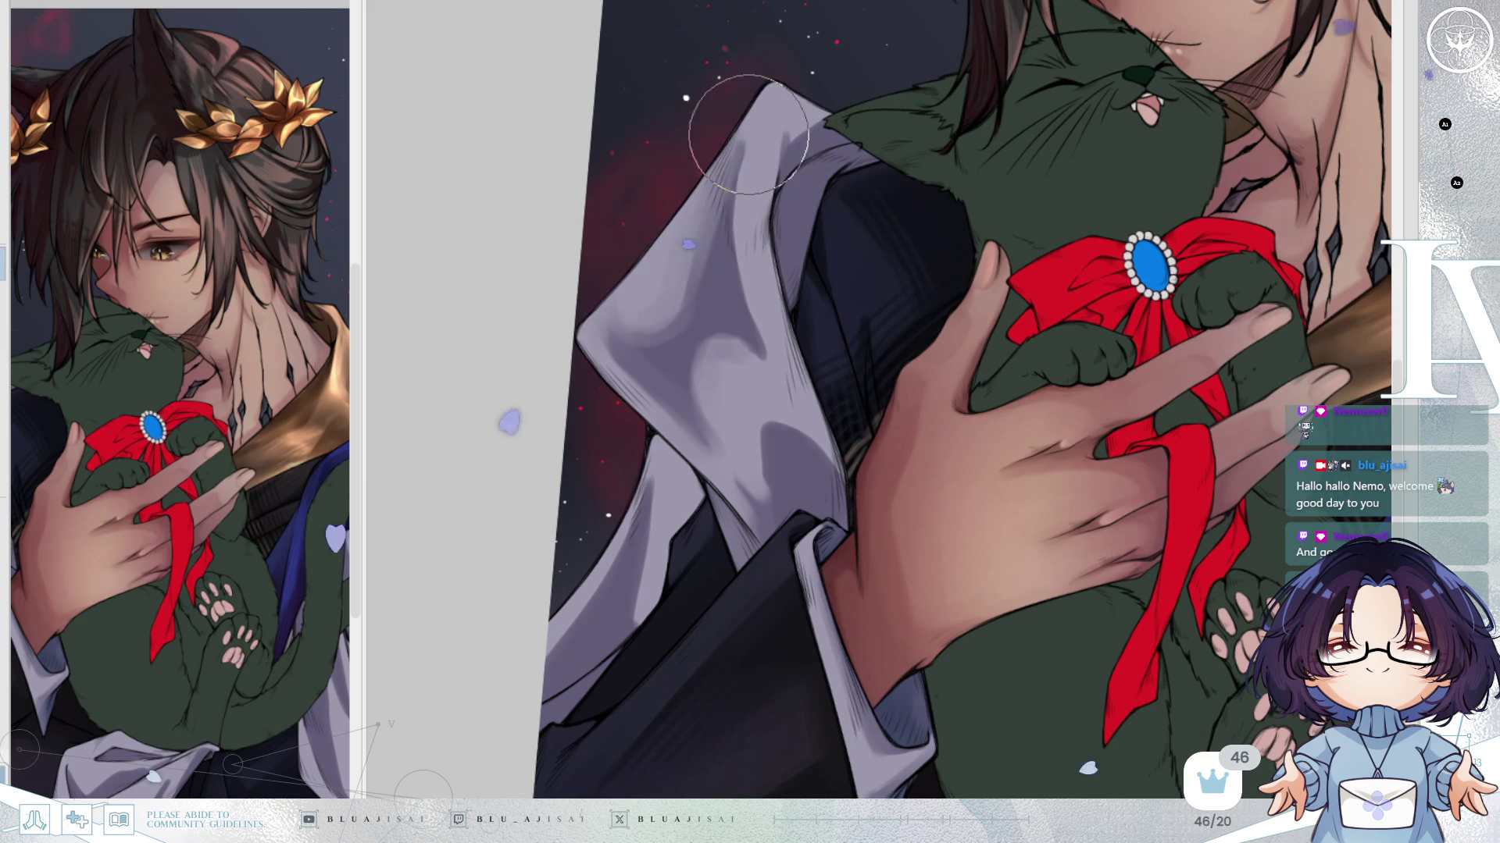
Mirror the view and softly darken the shading down and back up the sleeve.
key("h")
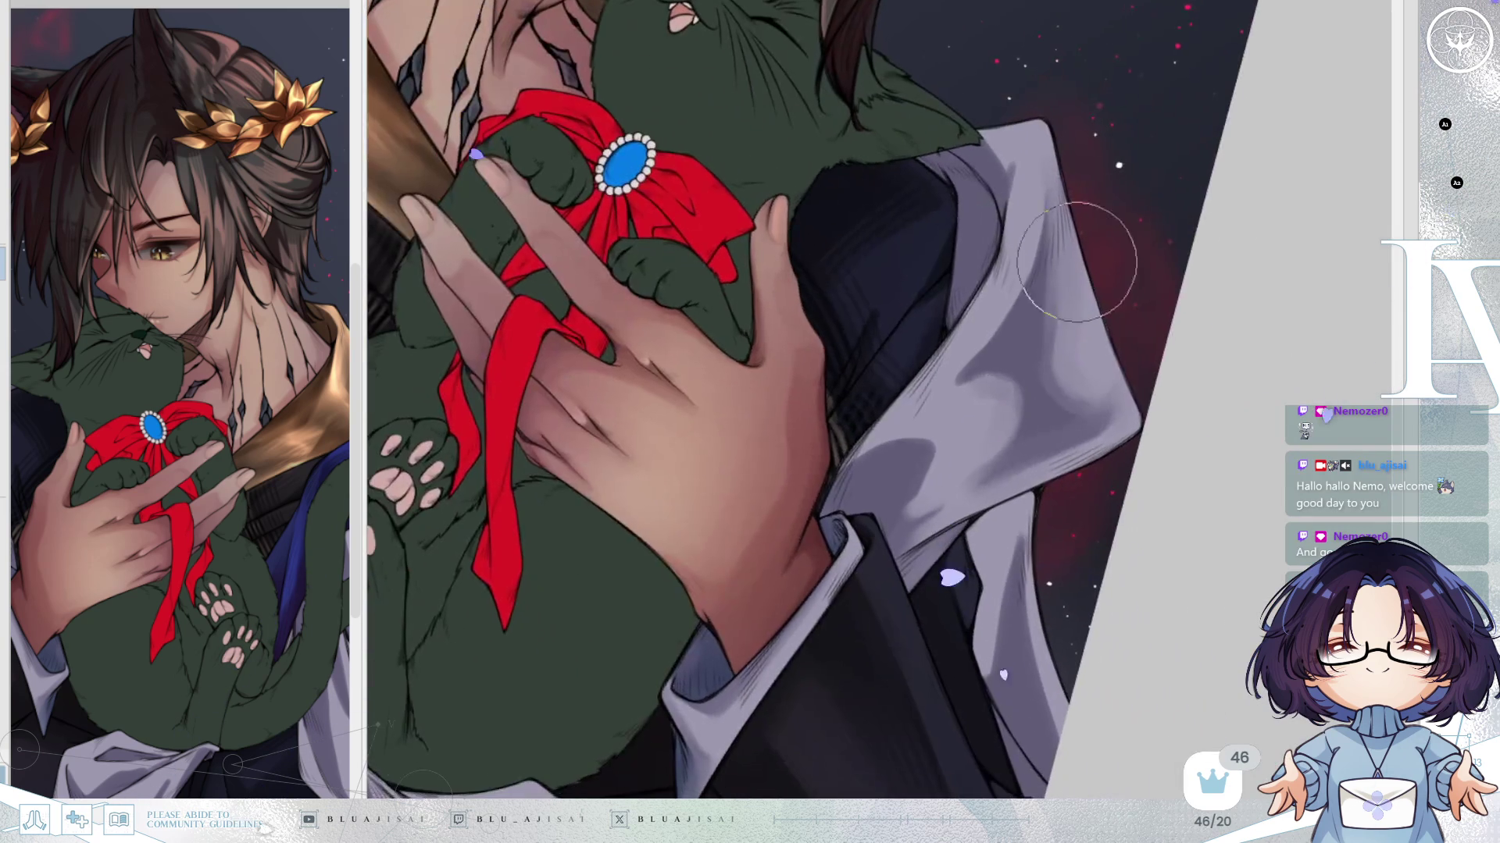
mouse_move(1076, 262)
left_mouse_down()
mouse_move(933, 406)
mouse_move(820, 485)
mouse_move(874, 421)
mouse_move(930, 425)
left_mouse_up()
mouse_move(880, 504)
left_mouse_down()
mouse_move(929, 480)
mouse_move(941, 437)
mouse_move(923, 471)
mouse_move(856, 479)
mouse_move(927, 413)
mouse_move(953, 433)
mouse_move(877, 539)
mouse_move(890, 508)
mouse_move(952, 494)
mouse_move(930, 468)
mouse_move(953, 410)
mouse_move(1048, 378)
mouse_move(971, 418)
mouse_move(931, 415)
mouse_move(971, 375)
mouse_move(906, 378)
left_mouse_up()
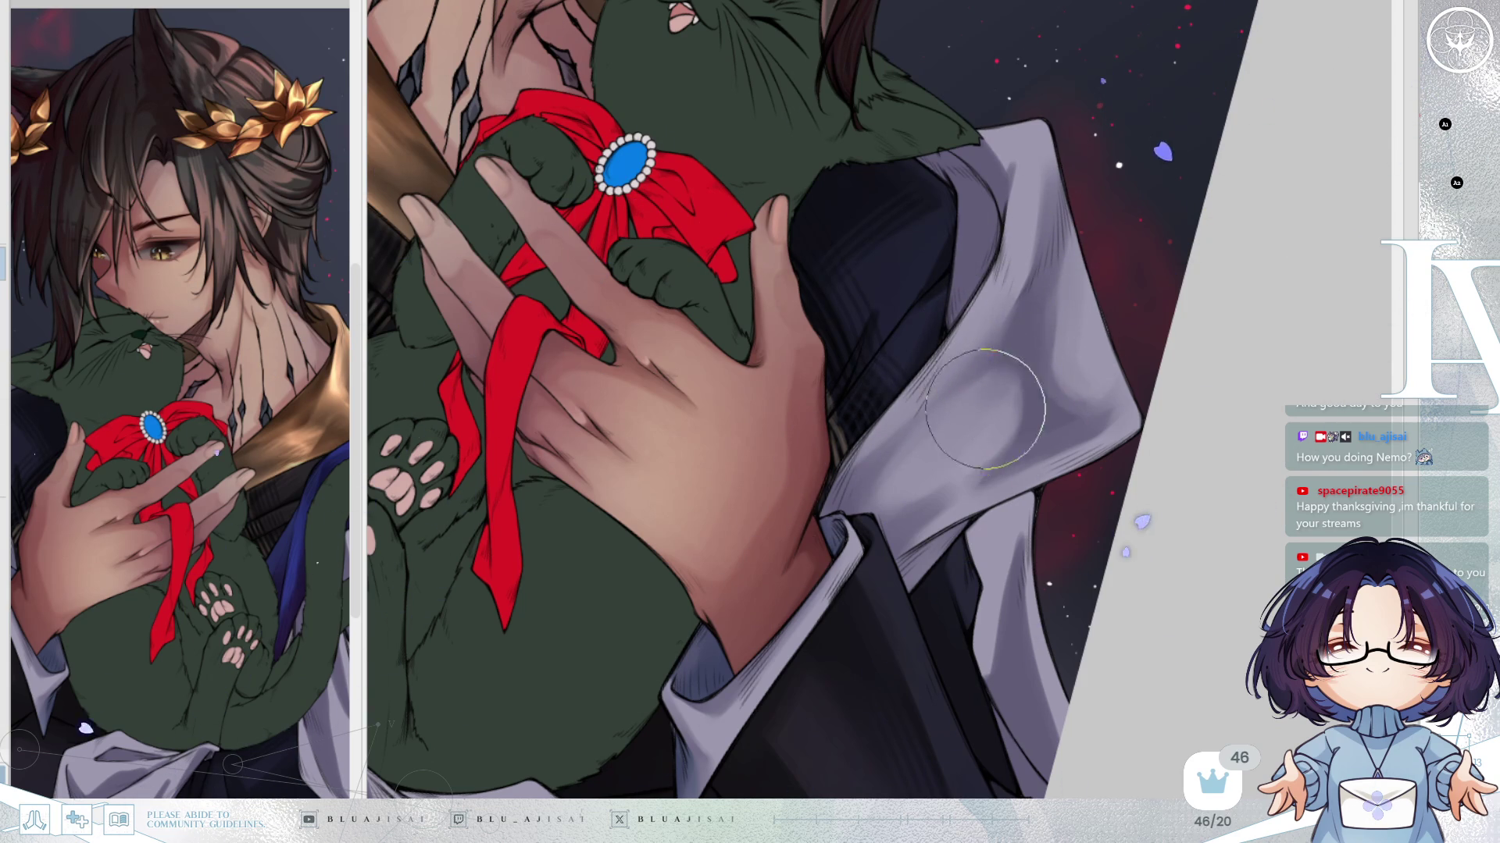
key("h")
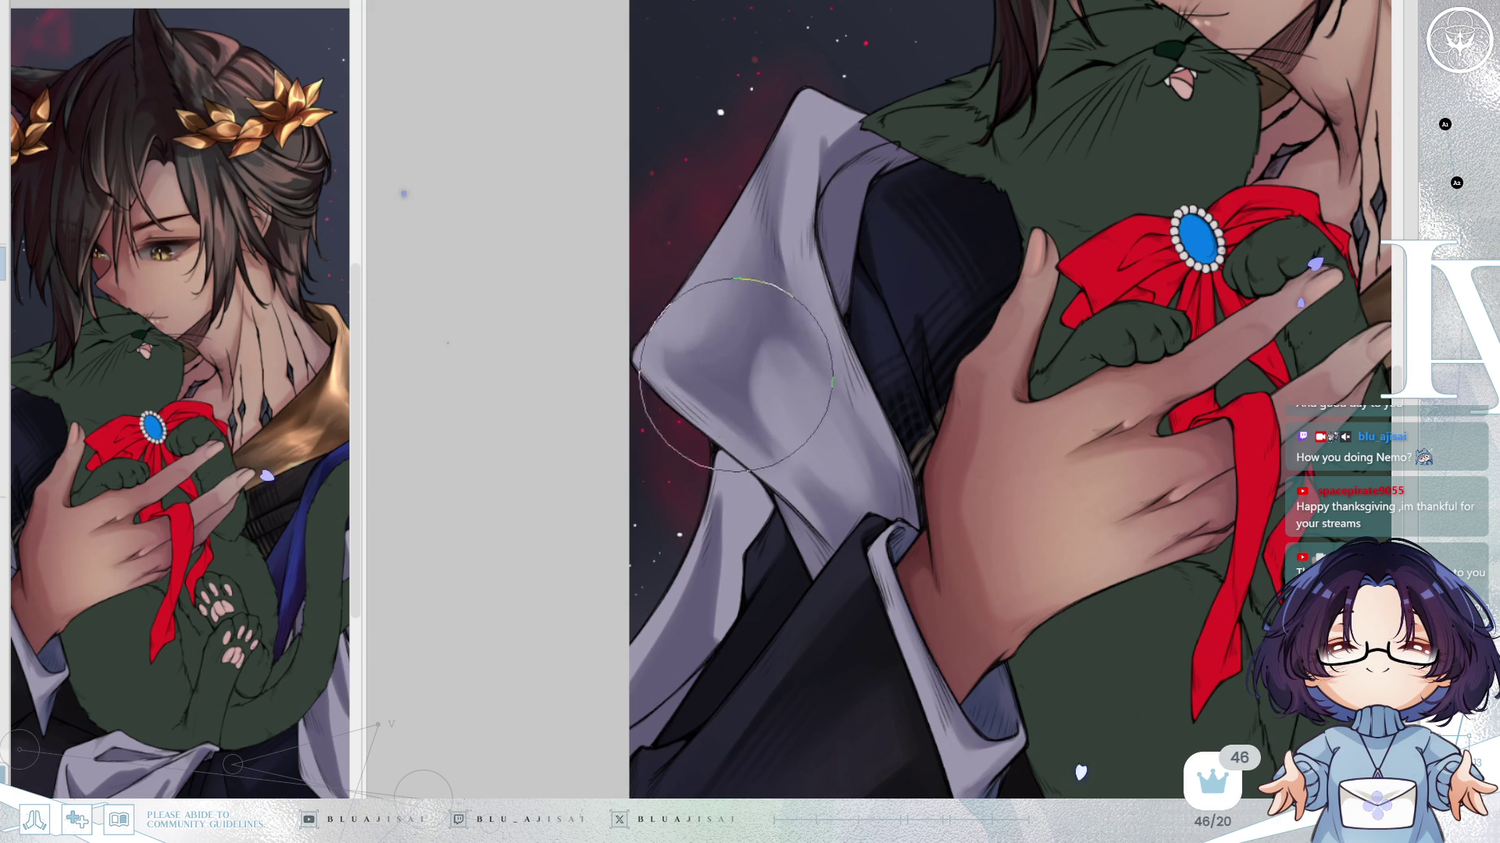
key("End")
key("End")
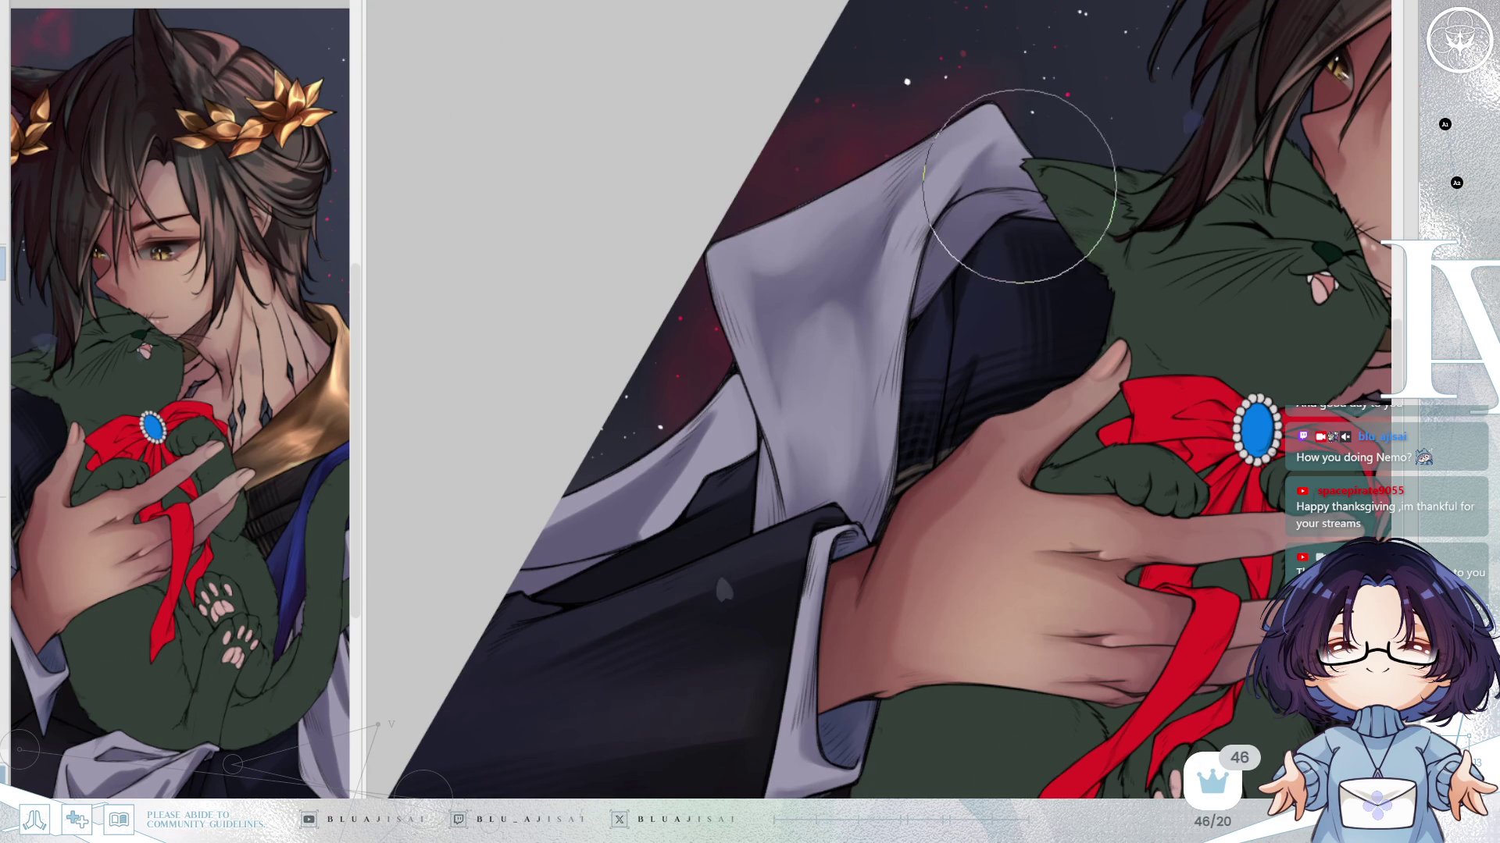
Blend the lavender collar shading up toward its upper edge.
mouse_move(1071, 100)
left_mouse_down()
mouse_move(1098, 94)
mouse_move(1059, 327)
left_mouse_up()
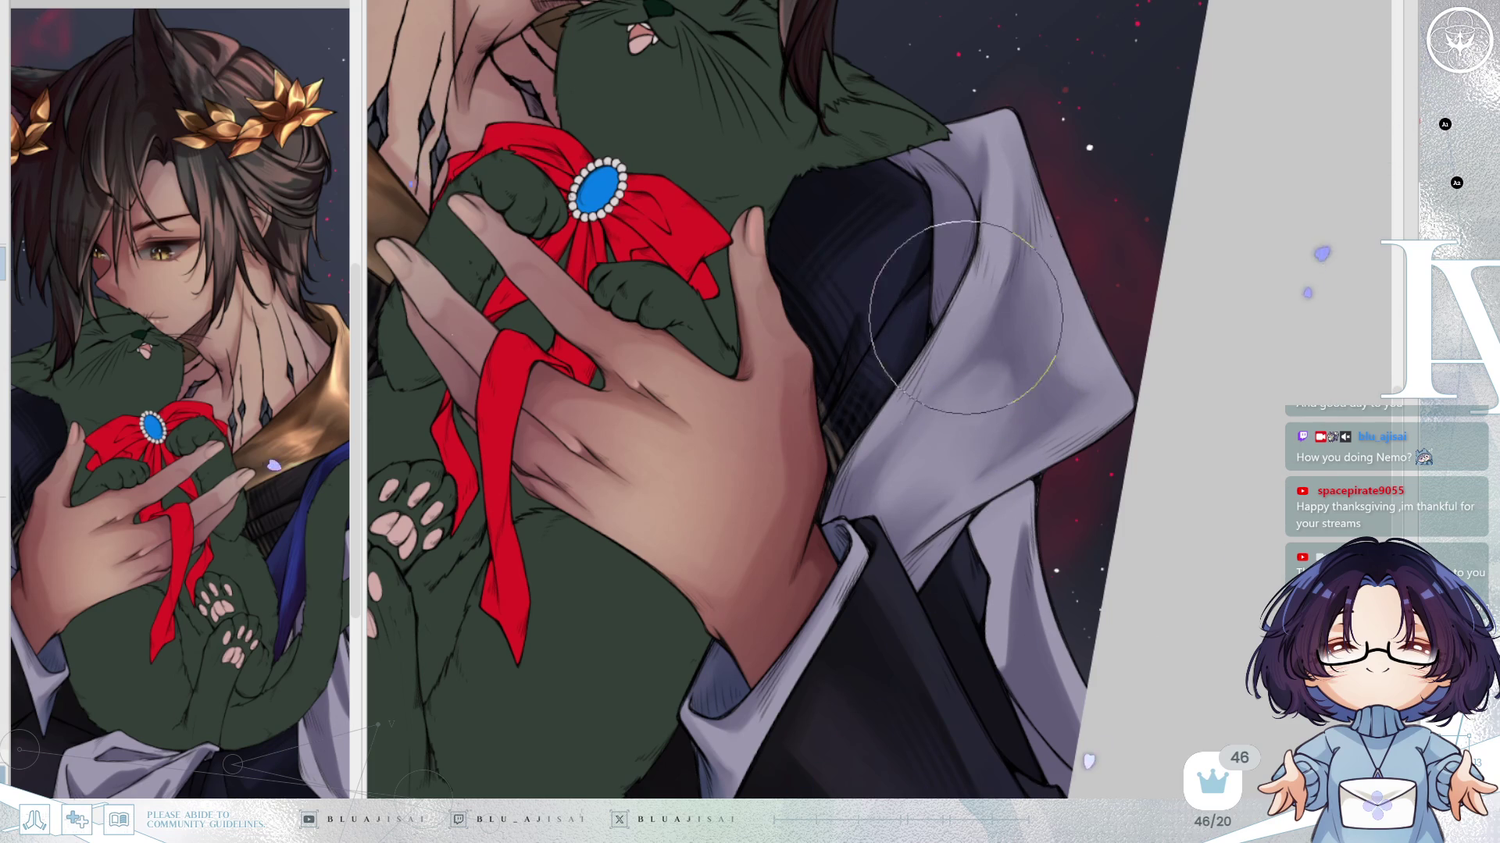
scroll(966, 284, "down", 1)
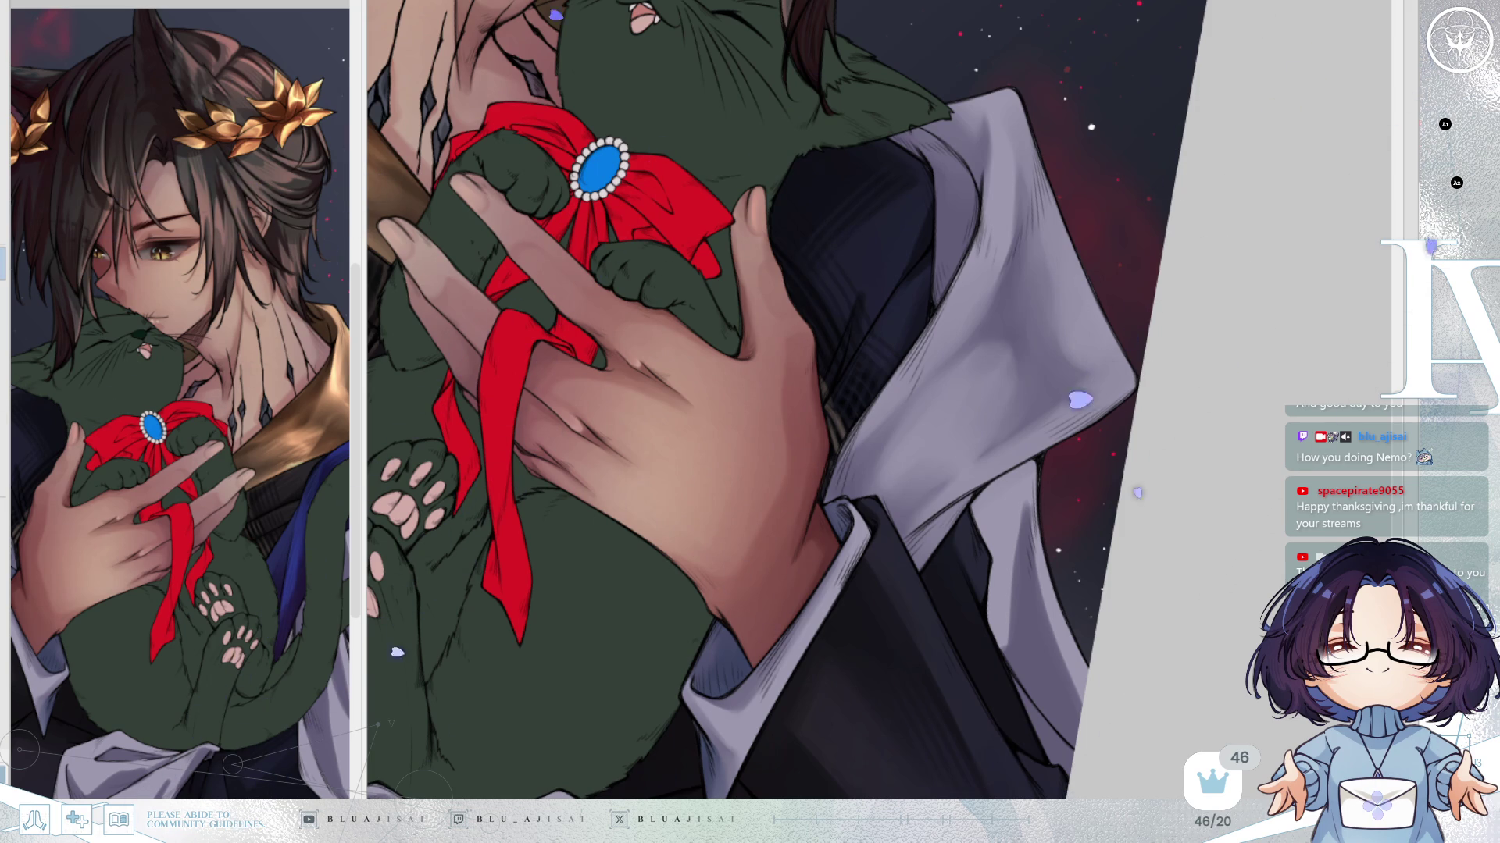
mouse_move(1077, 341)
left_mouse_down()
mouse_move(1024, 348)
mouse_move(1043, 351)
mouse_move(1011, 330)
mouse_move(964, 425)
left_mouse_up()
mouse_move(990, 354)
left_mouse_down()
mouse_move(1007, 367)
mouse_move(1031, 320)
mouse_move(1040, 254)
mouse_move(1016, 258)
mouse_move(1070, 312)
mouse_move(1008, 250)
mouse_move(1020, 238)
mouse_move(1054, 318)
mouse_move(1021, 275)
mouse_move(1086, 367)
mouse_move(1073, 234)
left_mouse_up()
Check the collar mirrored, re-soften the shading along its edge, and mirror again to review.
key("h")
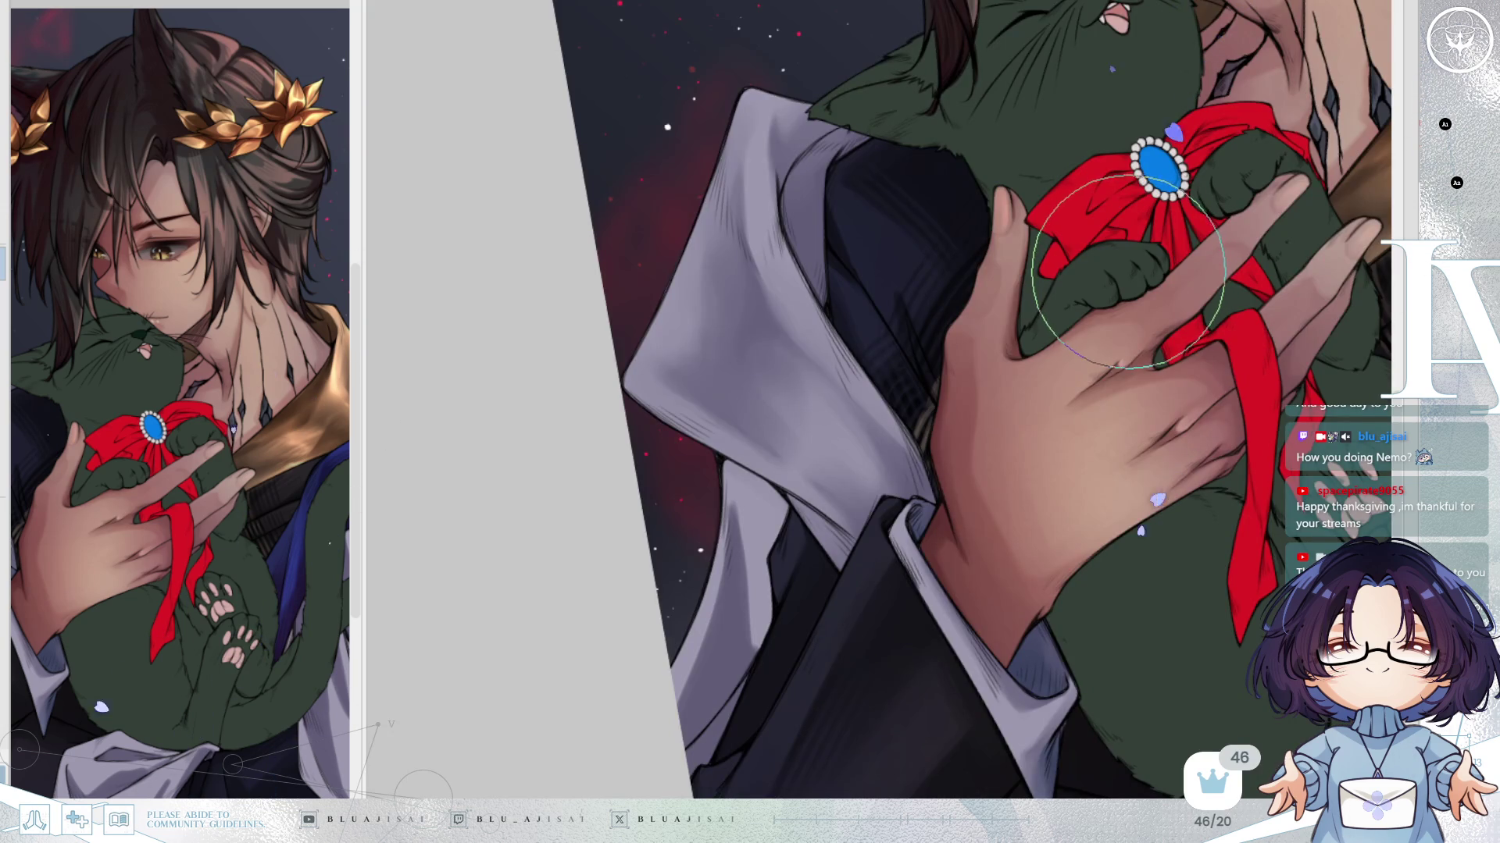
key("h")
mouse_move(914, 446)
left_mouse_down()
mouse_move(864, 489)
mouse_move(870, 368)
mouse_move(894, 494)
mouse_move(853, 402)
mouse_move(848, 519)
left_mouse_up()
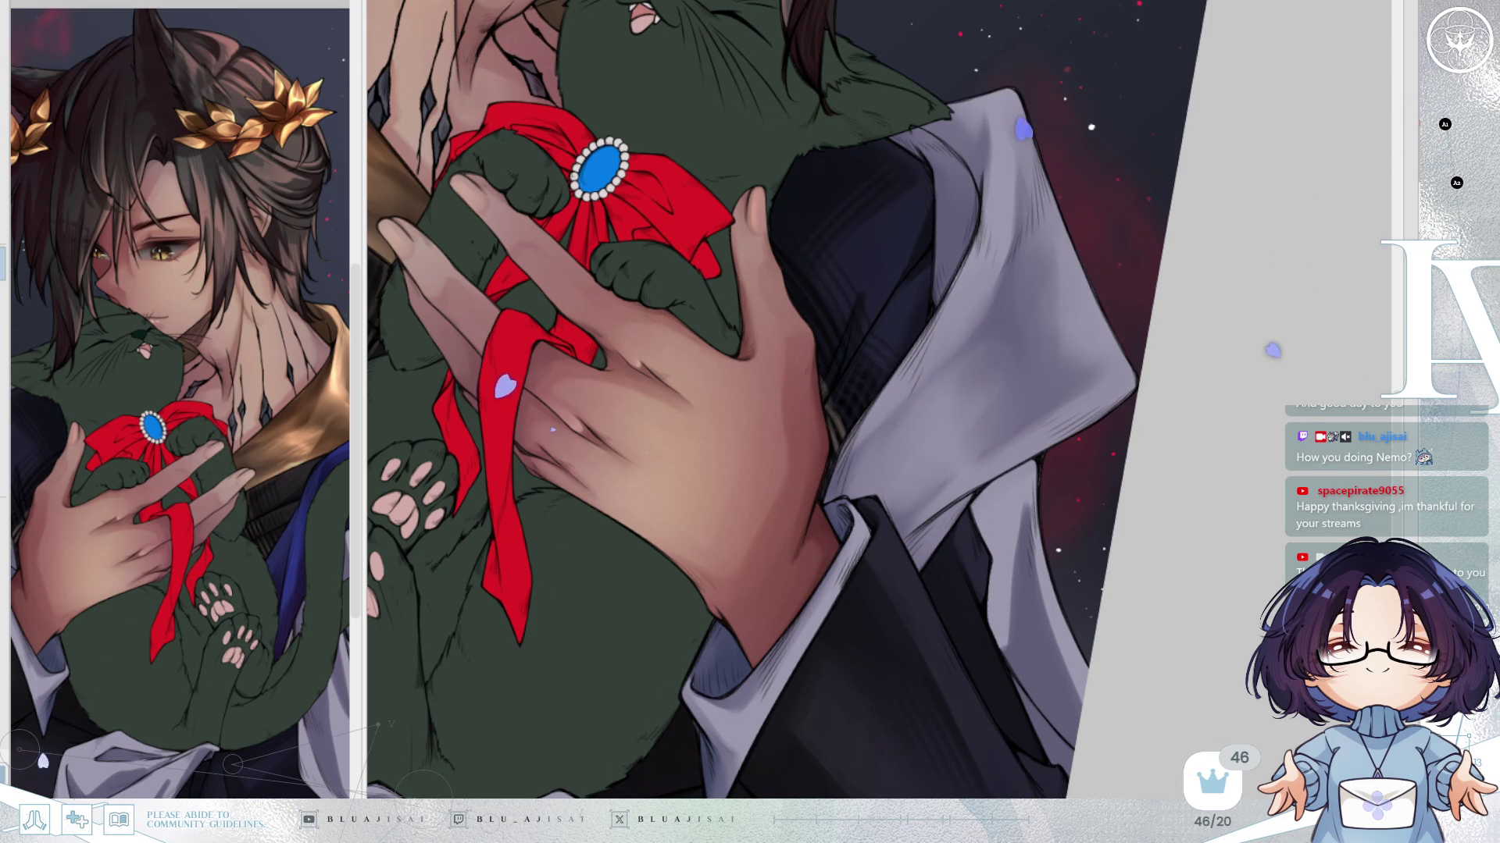
mouse_move(861, 504)
left_mouse_down()
mouse_move(891, 395)
mouse_move(863, 535)
mouse_move(940, 410)
mouse_move(906, 481)
left_mouse_up()
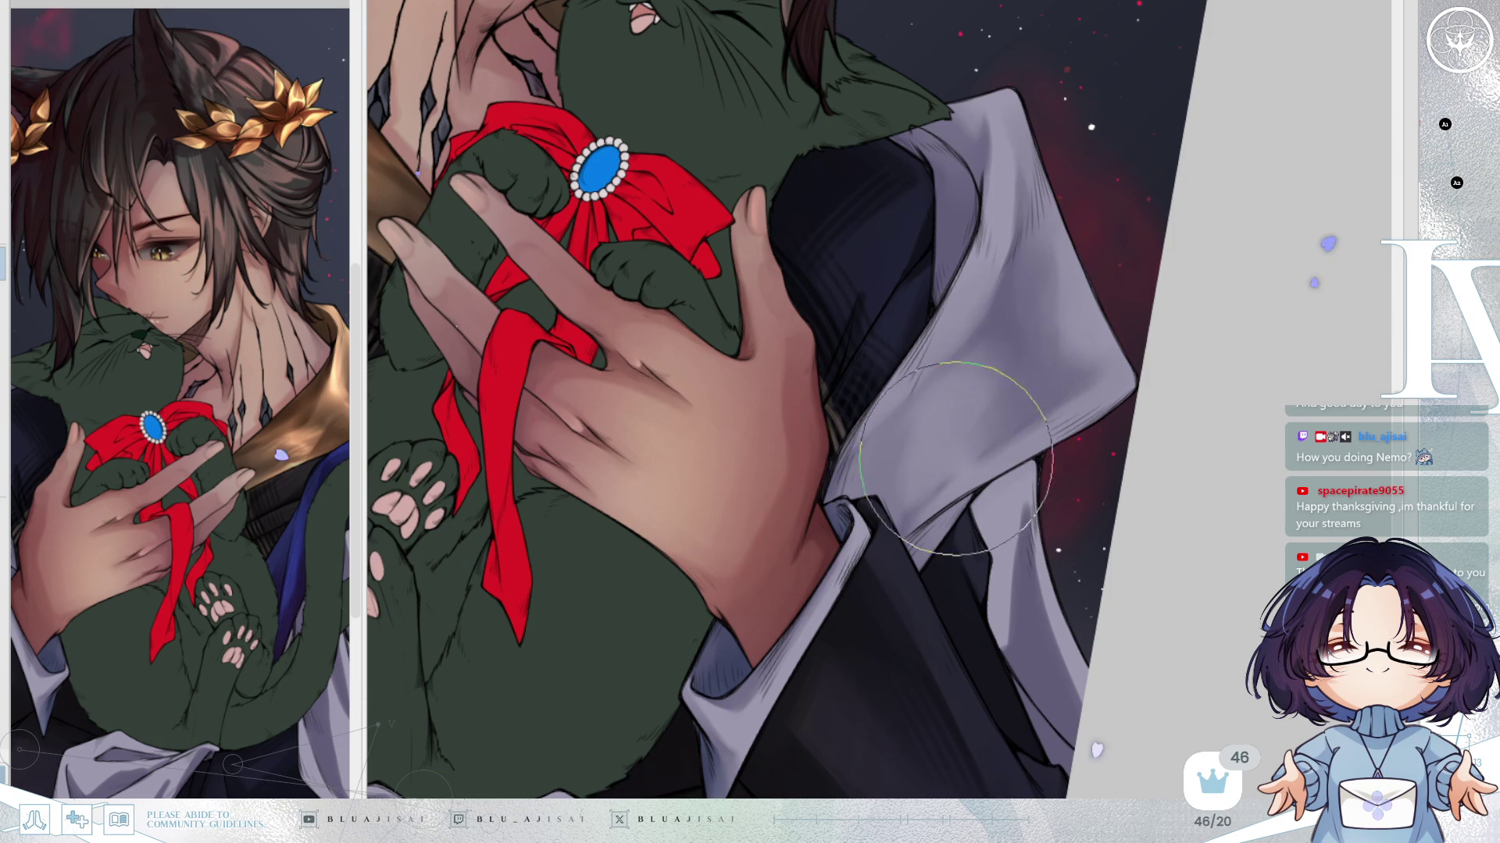
key("h")
scroll(1071, 367, "up", 2)
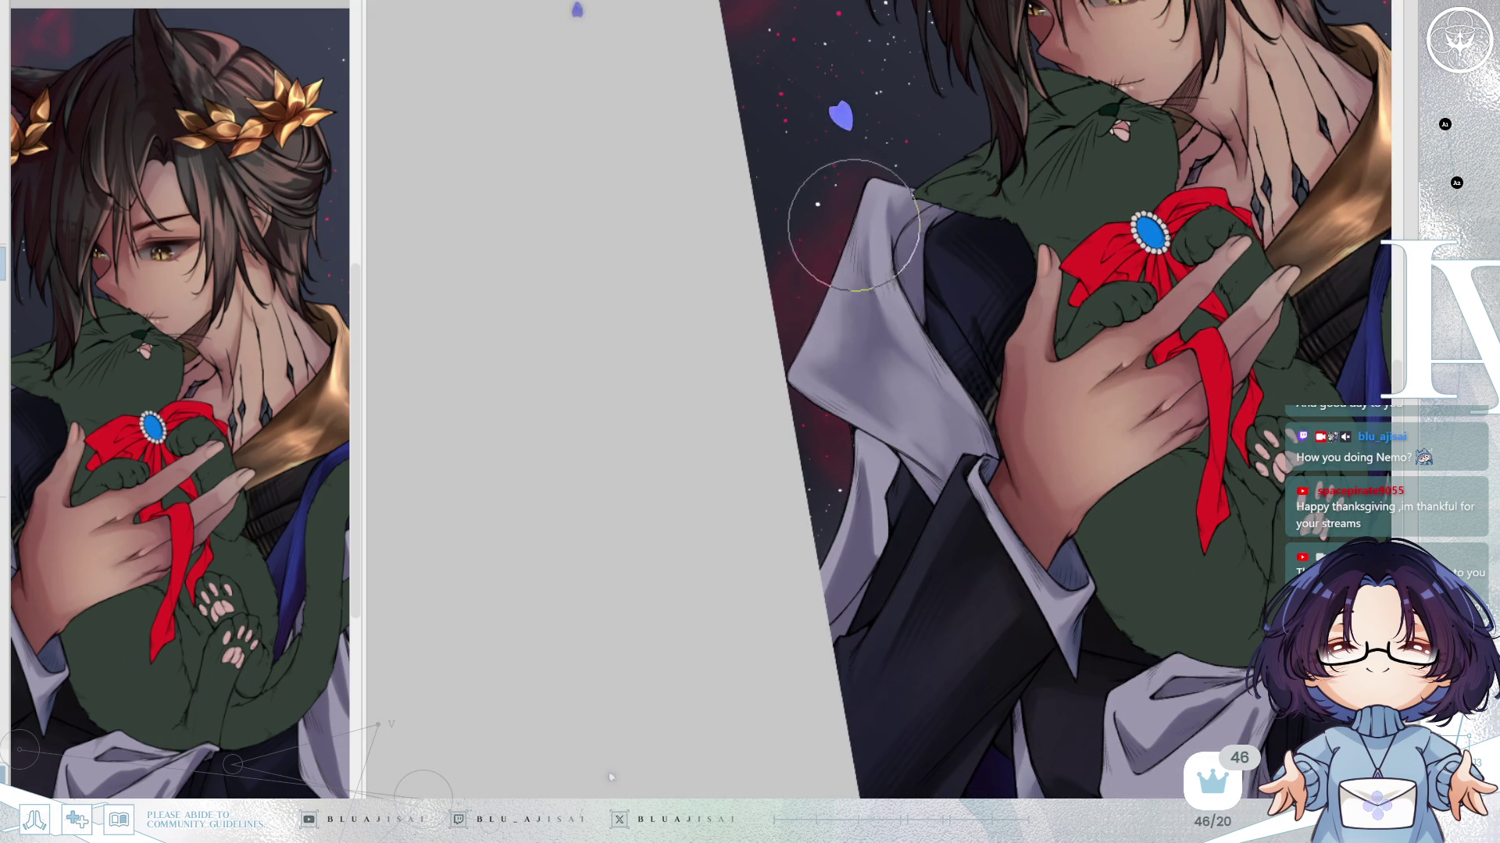
key("h")
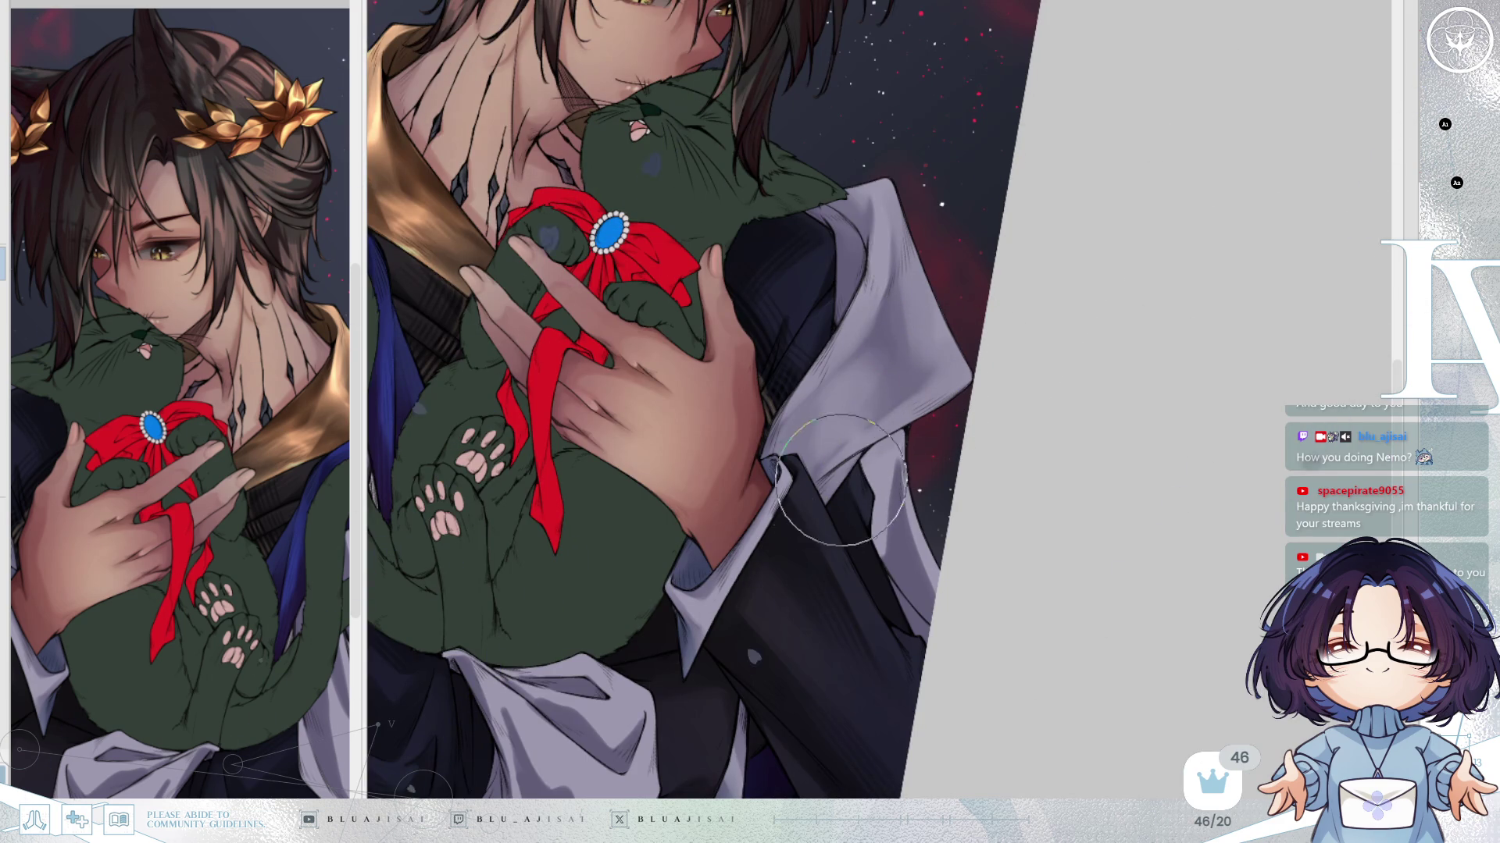
mouse_move(832, 491)
left_mouse_down()
mouse_move(875, 443)
mouse_move(919, 431)
left_mouse_up()
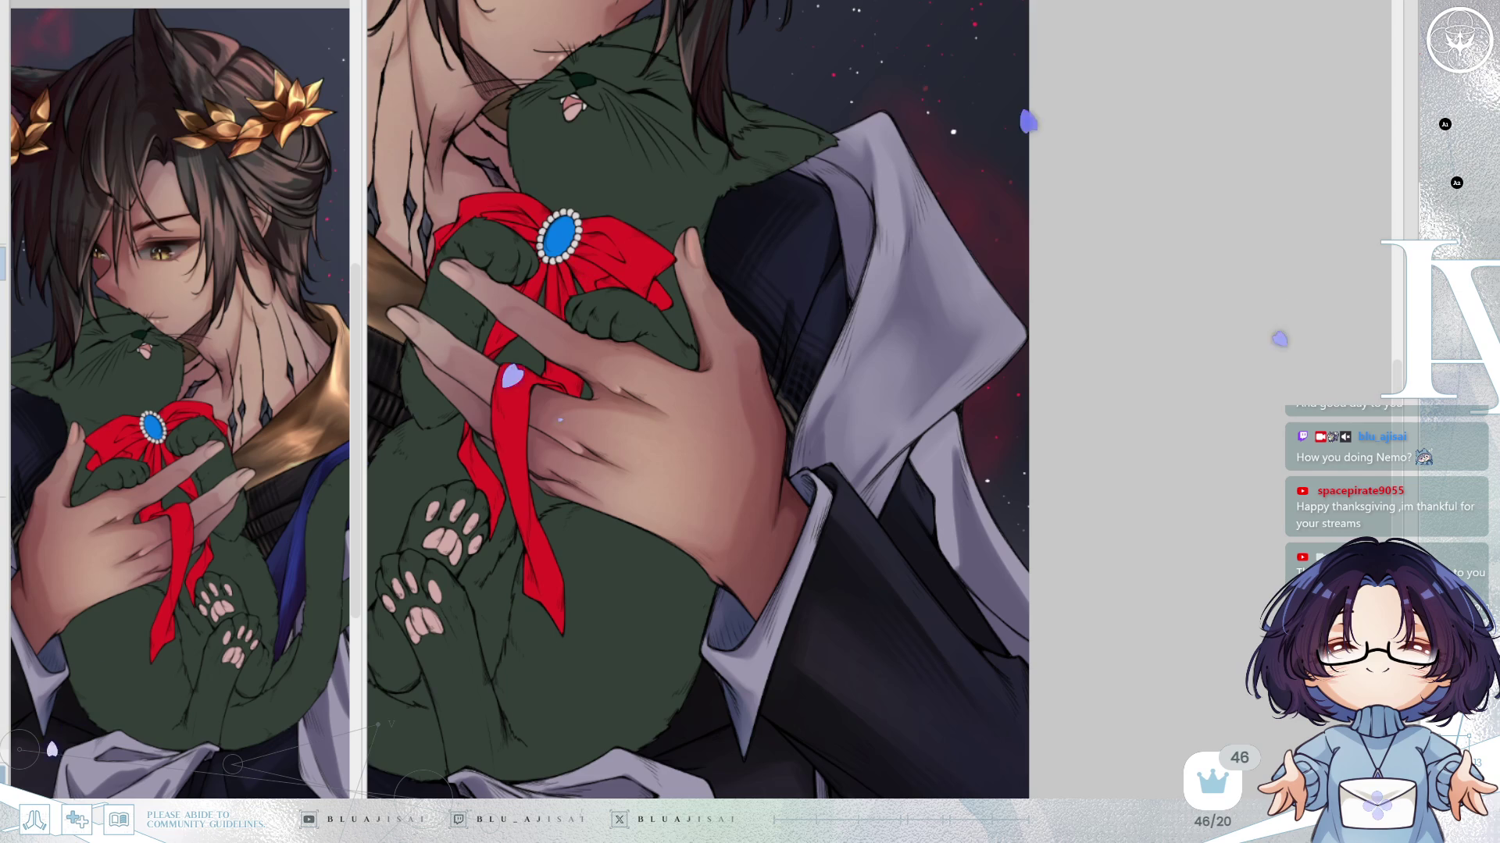
scroll(829, 437, "up", 2)
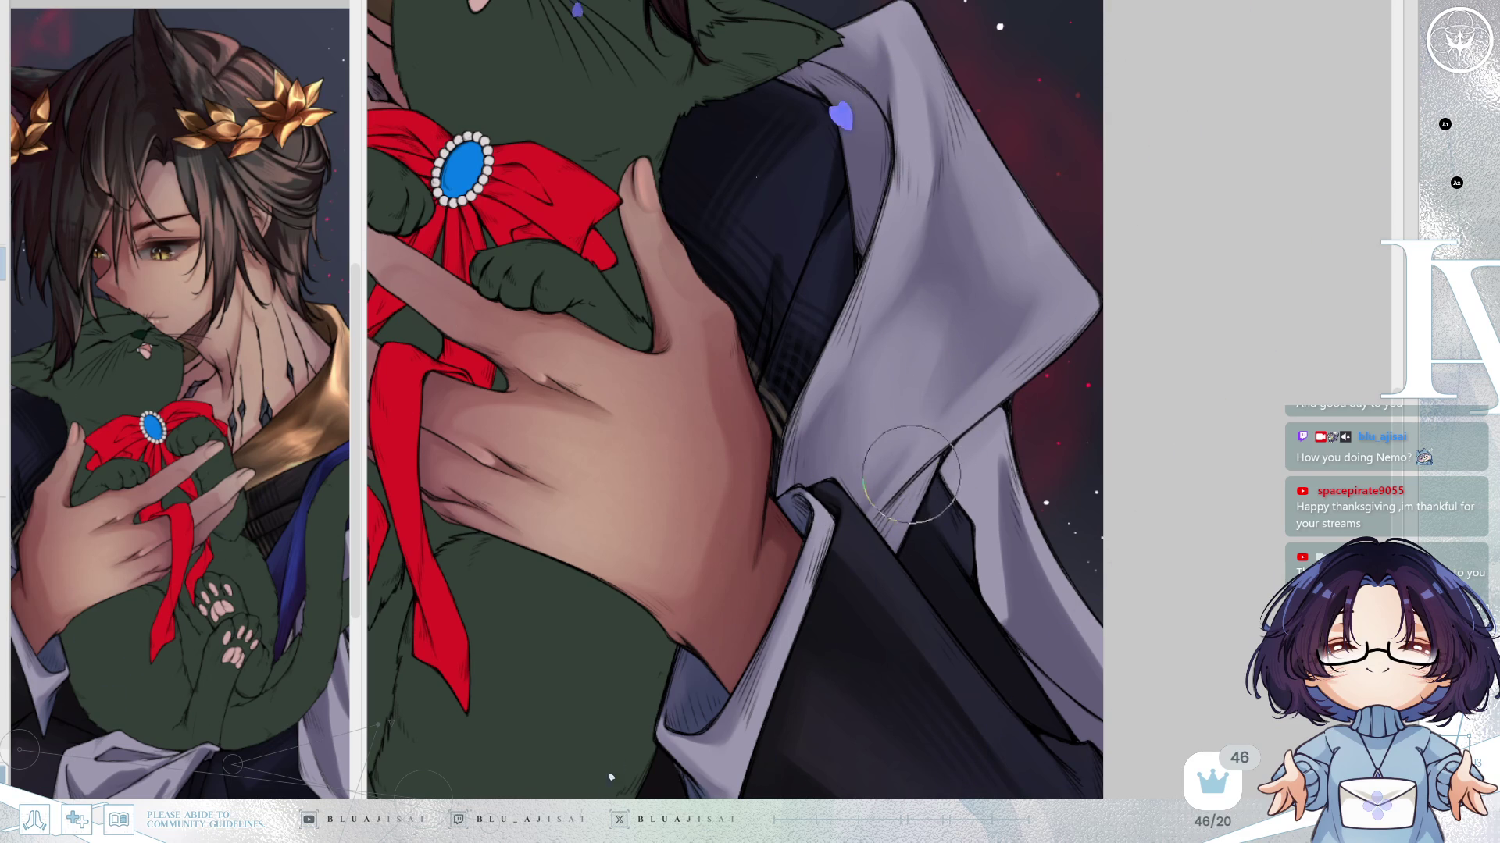
left_click_drag(1130, 264, 1131, 281)
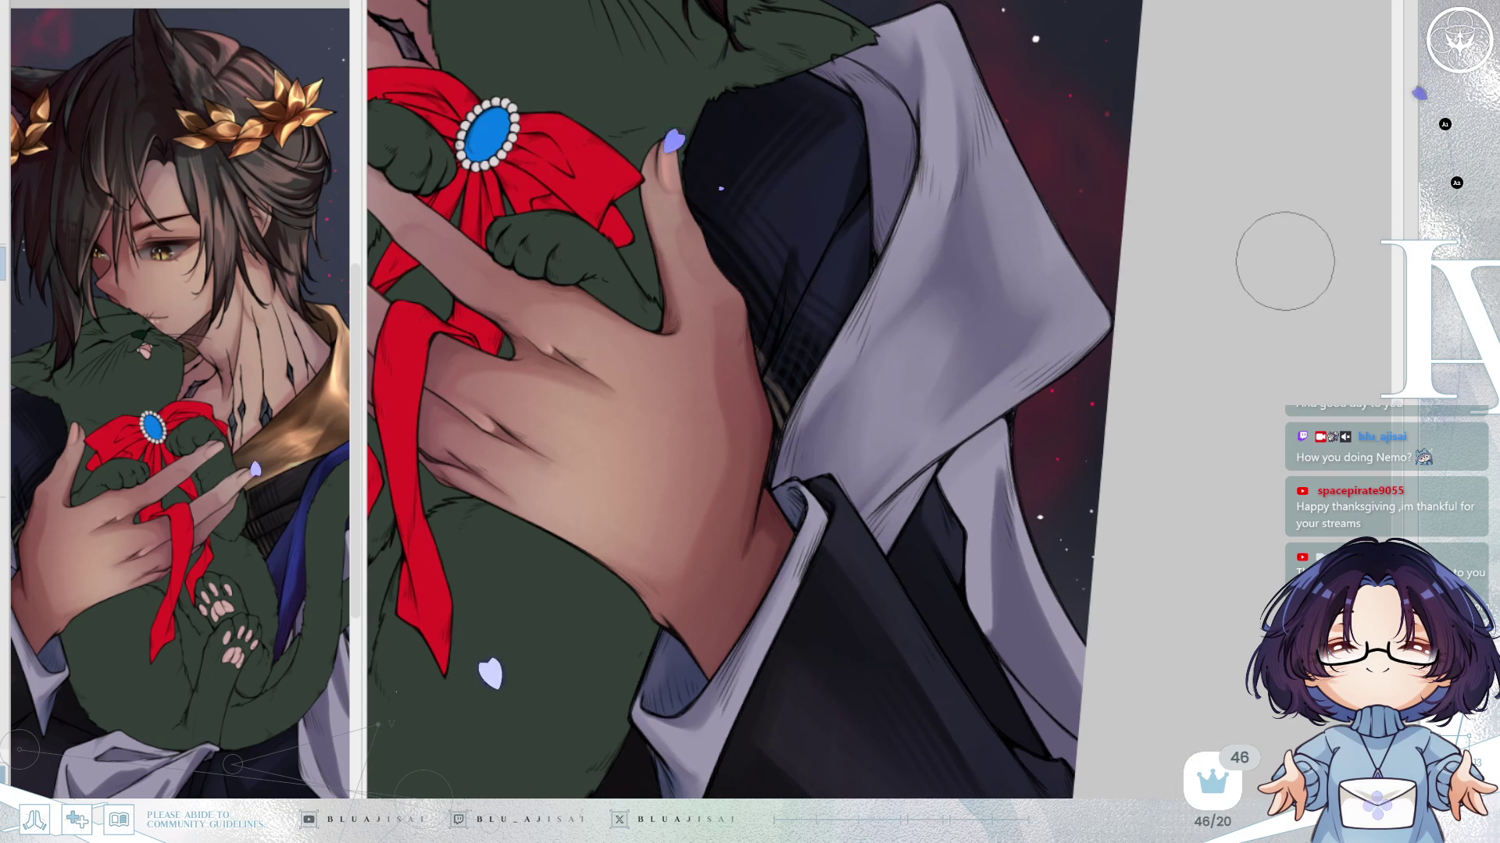
key("h")
left_click_drag(1285, 260, 1282, 263)
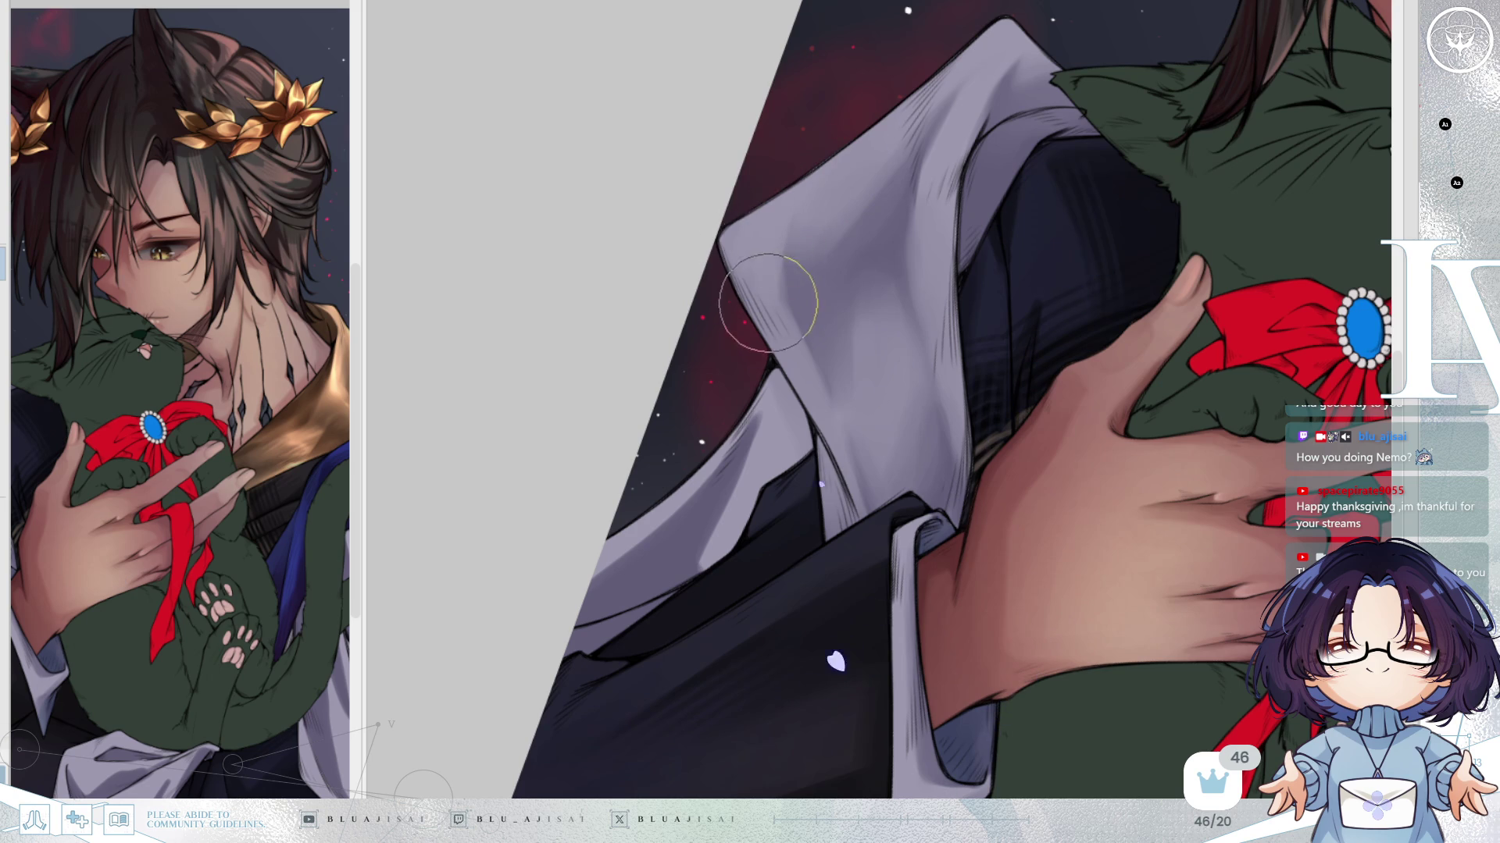
key("m")
mouse_move(1000, 277)
left_mouse_down()
mouse_move(1105, 294)
mouse_move(1038, 529)
mouse_move(911, 612)
mouse_move(944, 569)
mouse_move(959, 617)
mouse_move(991, 490)
left_mouse_up()
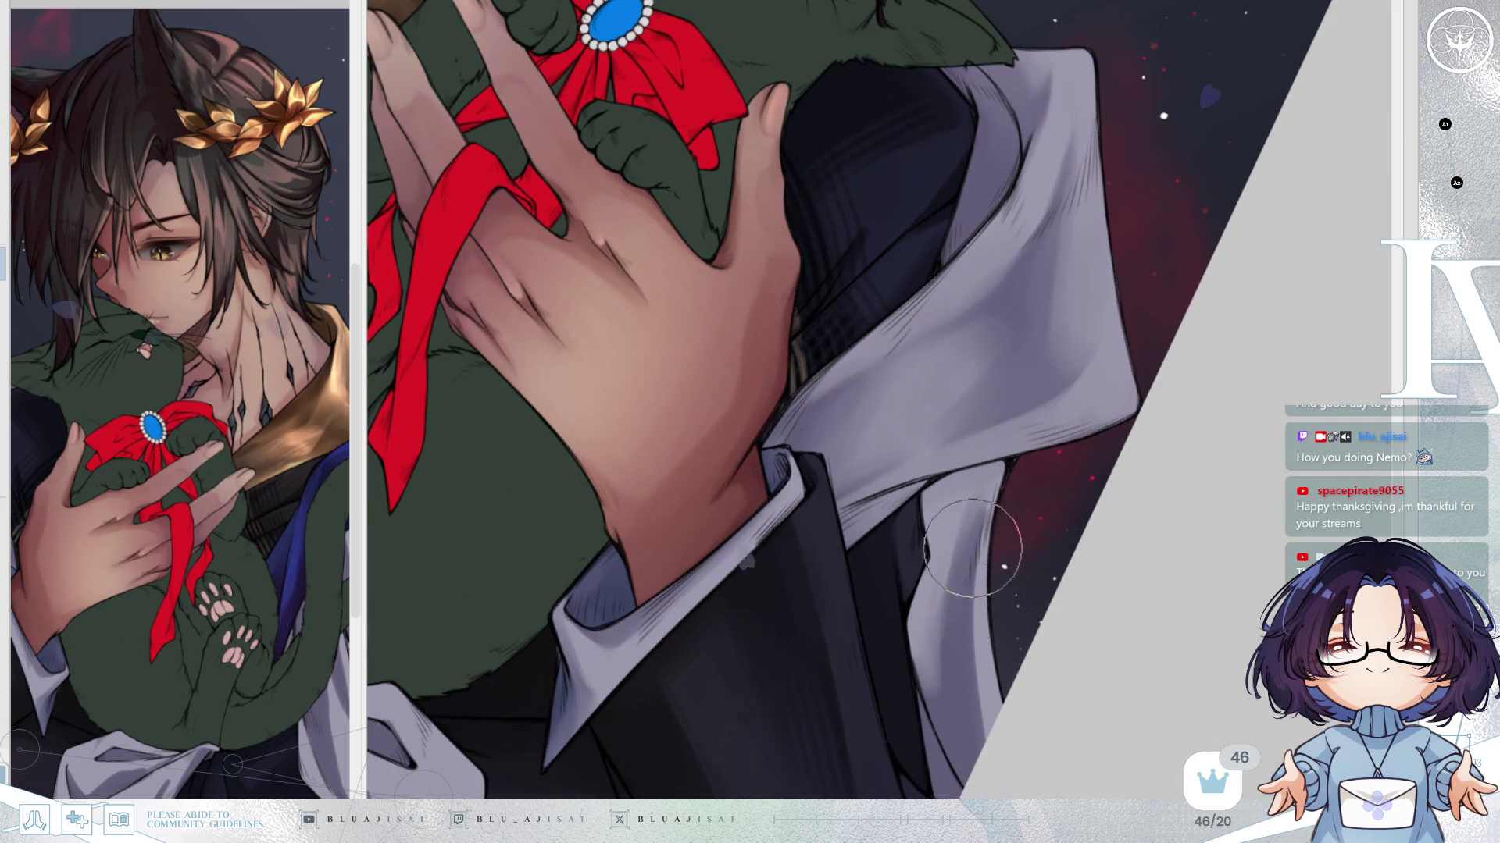